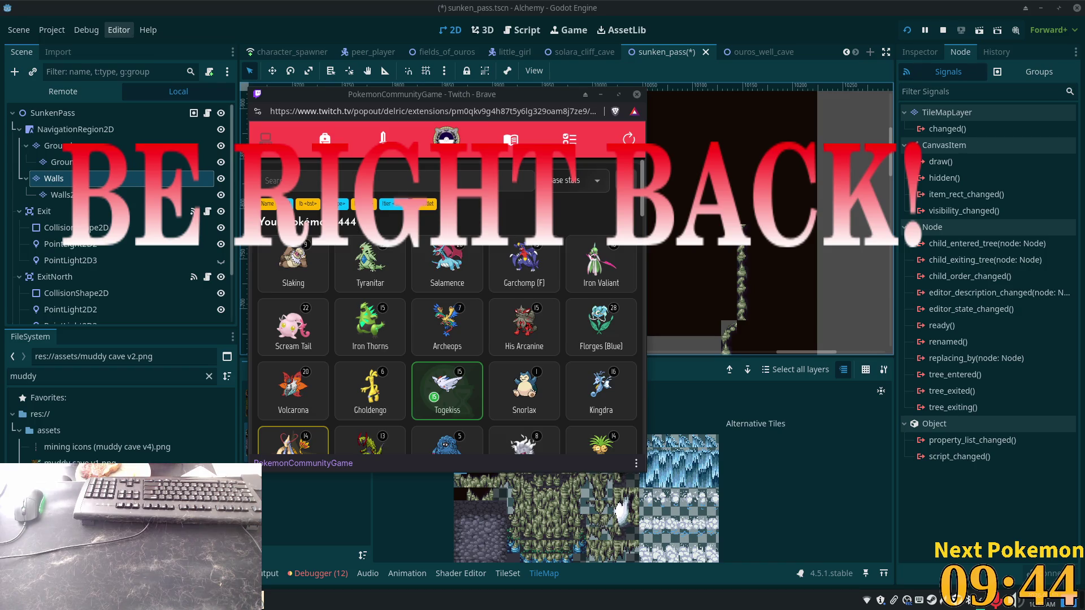
Close the Brave Pokémon Community Game popout to uncover the Godot sunken_pass scene.
click(788, 204)
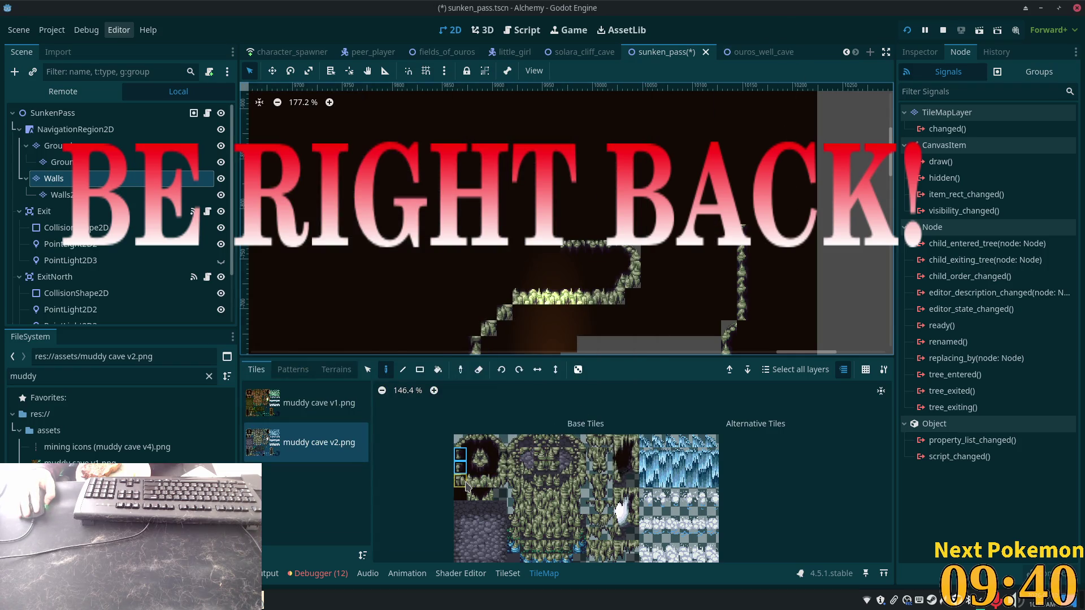
Paint two-tile vertical muddy cave v2 wall pieces to extend the right wall column upward.
click(460, 480)
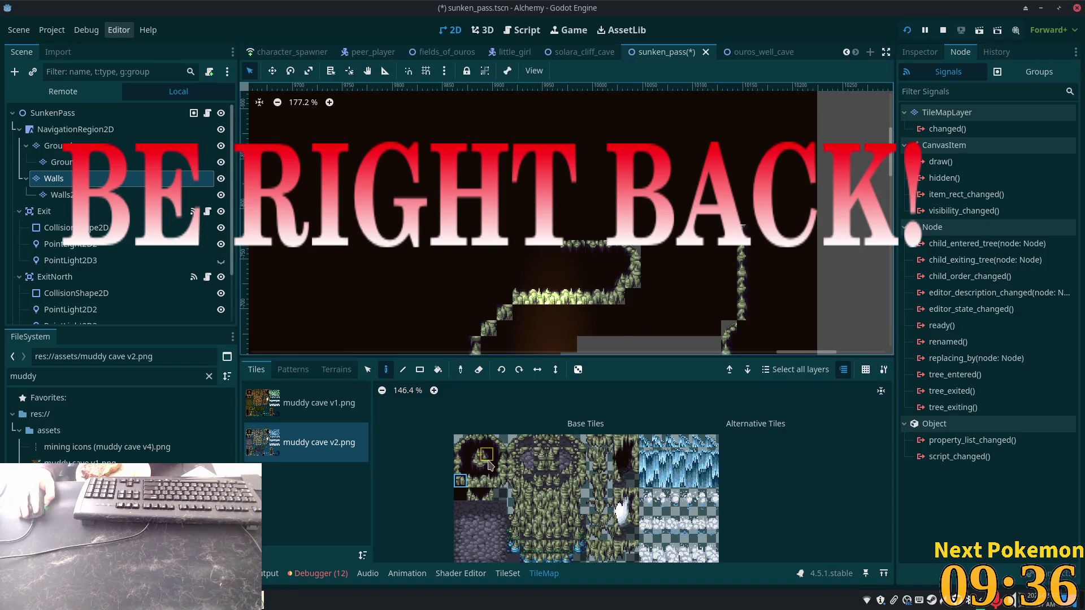
drag(460, 453, 460, 468)
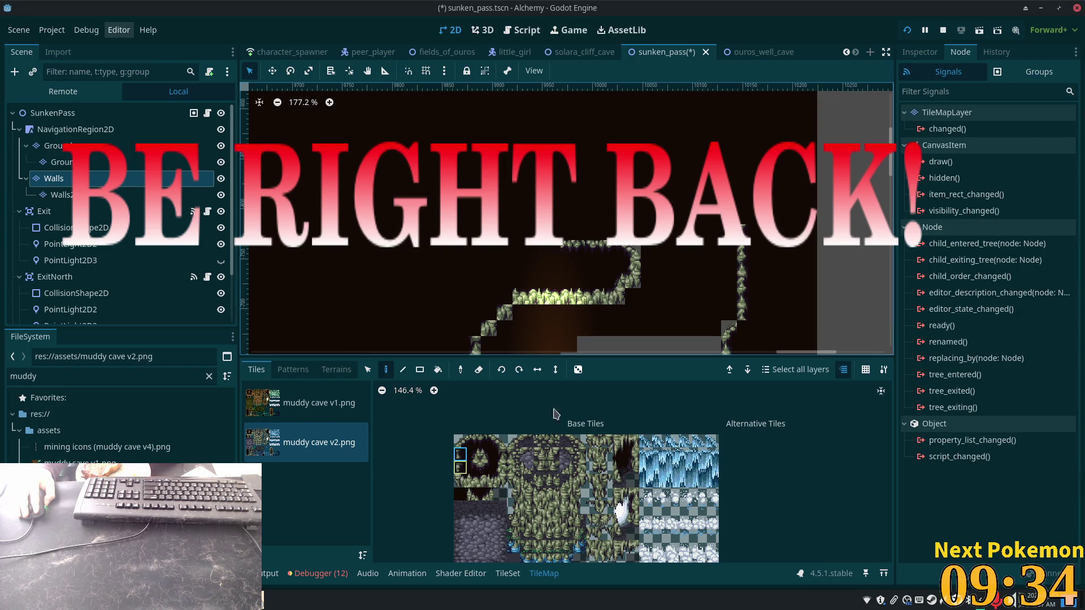
click(726, 288)
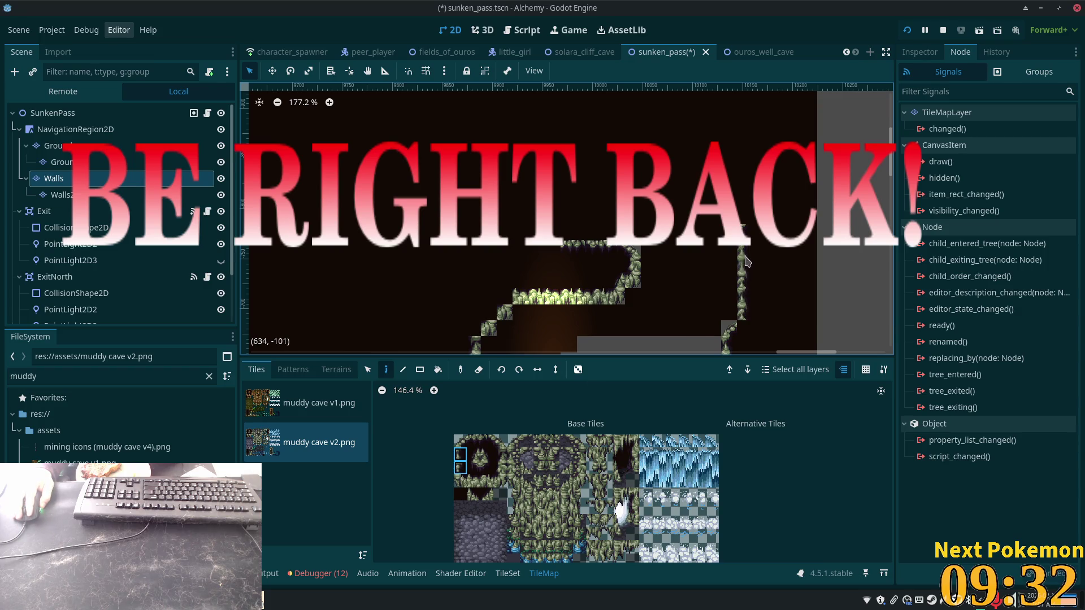
click(744, 231)
click(743, 215)
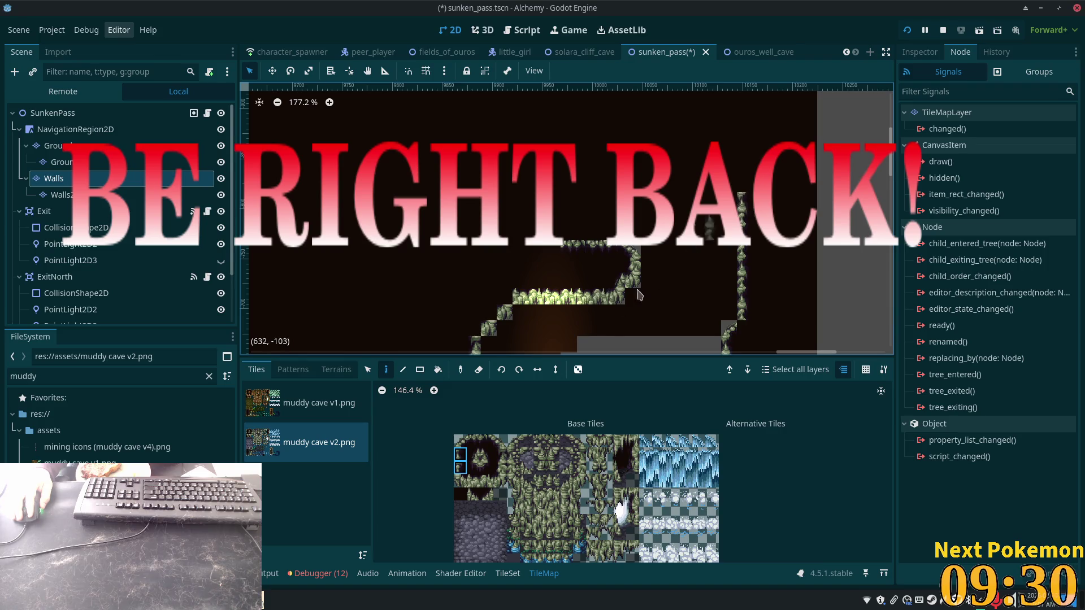
Paint two-tile horizontal wall pieces near the top edge of the map.
click(460, 481)
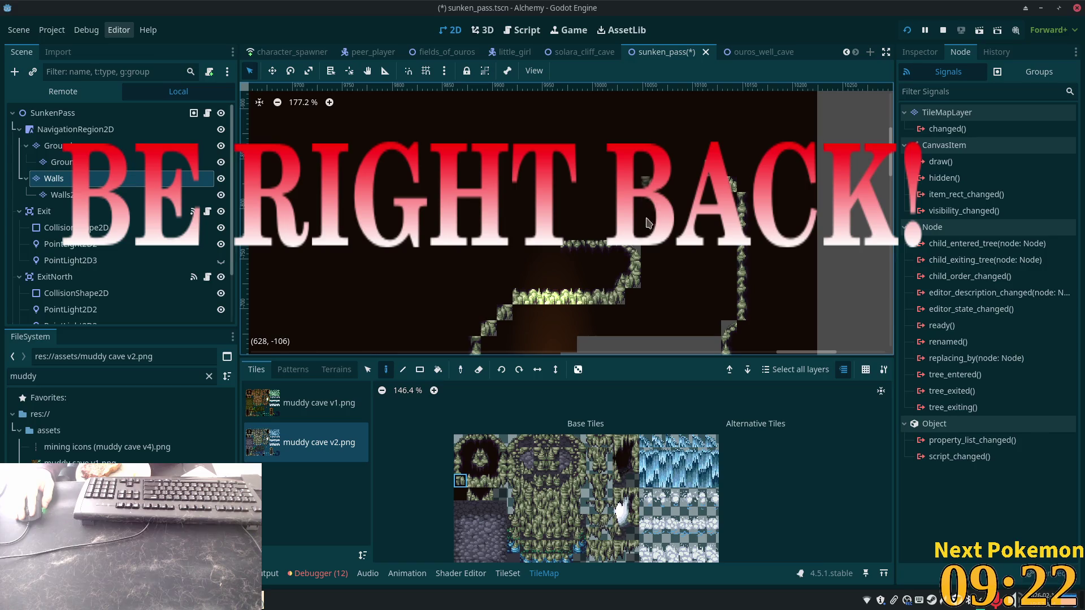
drag(473, 481, 487, 481)
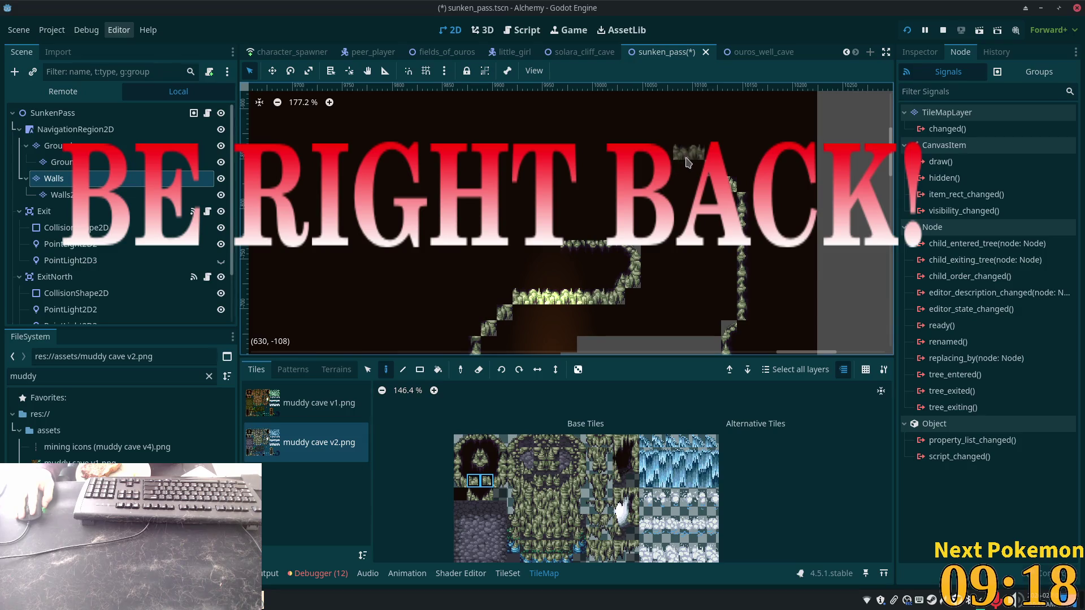
click(681, 168)
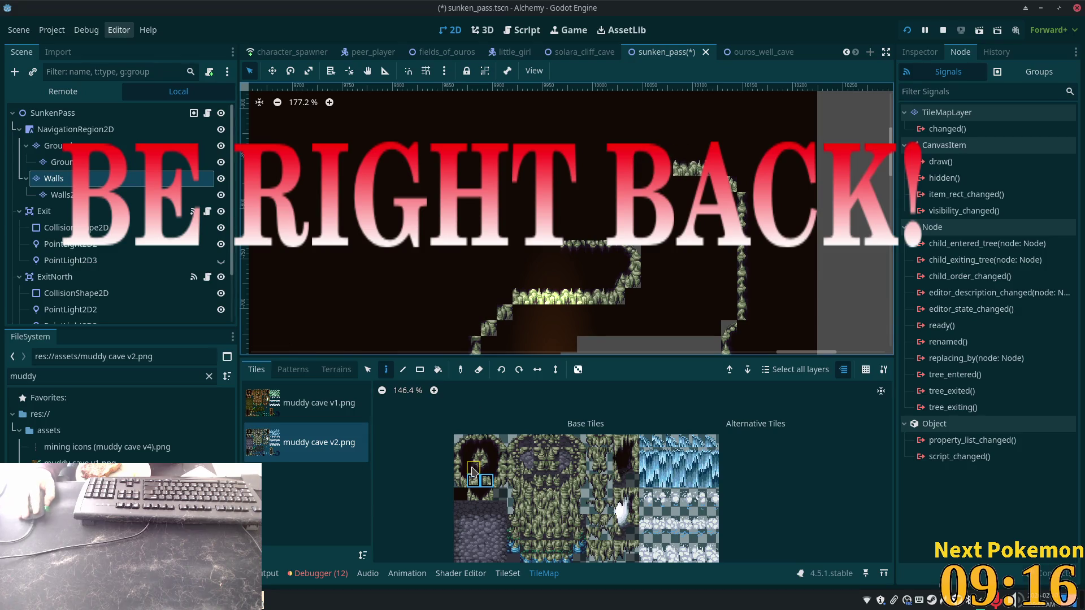
click(460, 481)
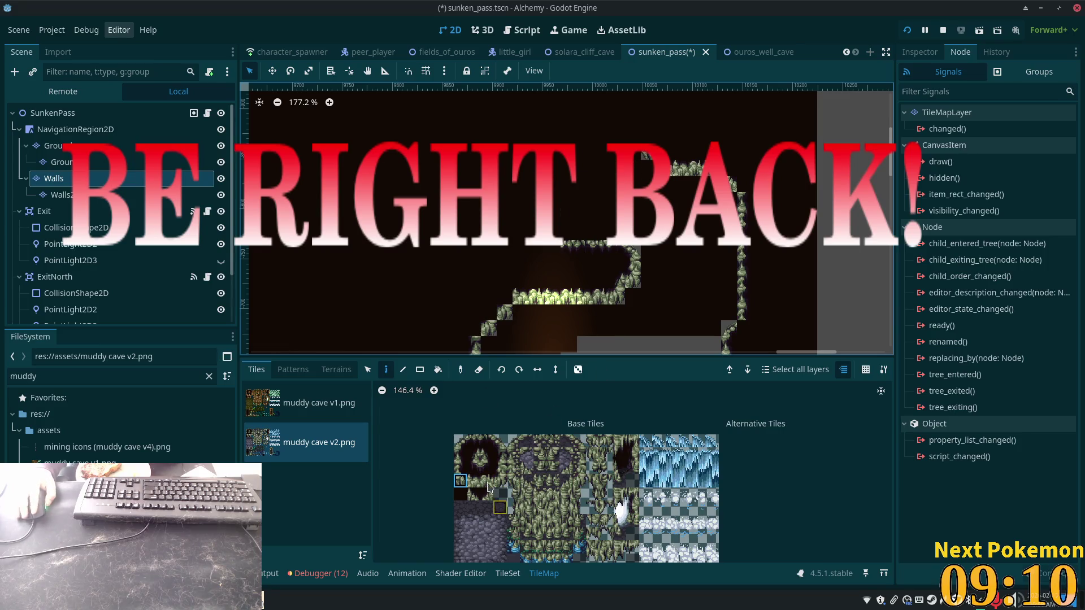
drag(478, 485, 487, 484)
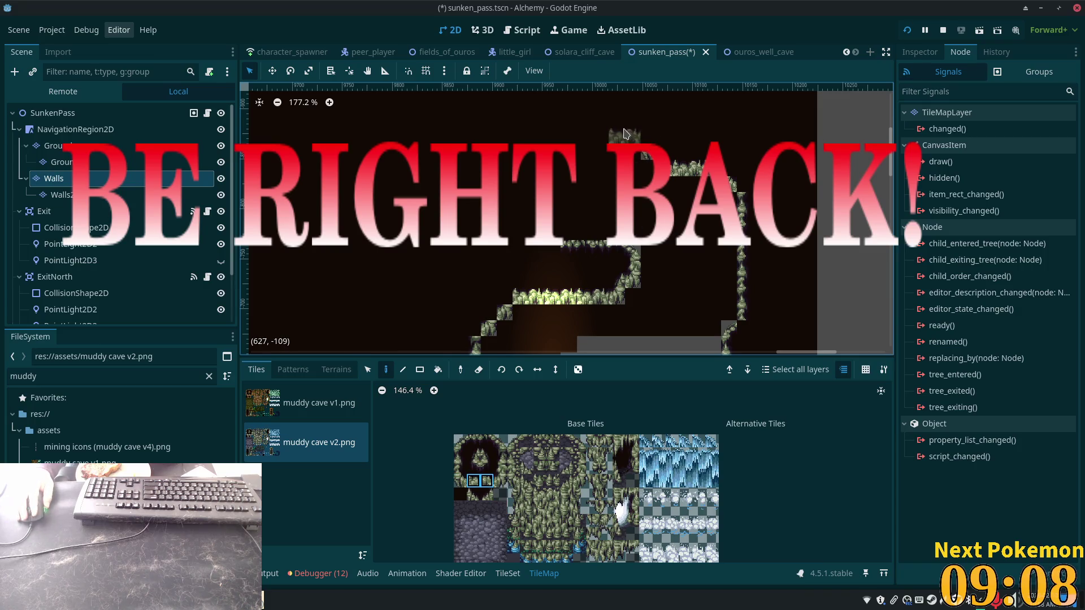
click(622, 134)
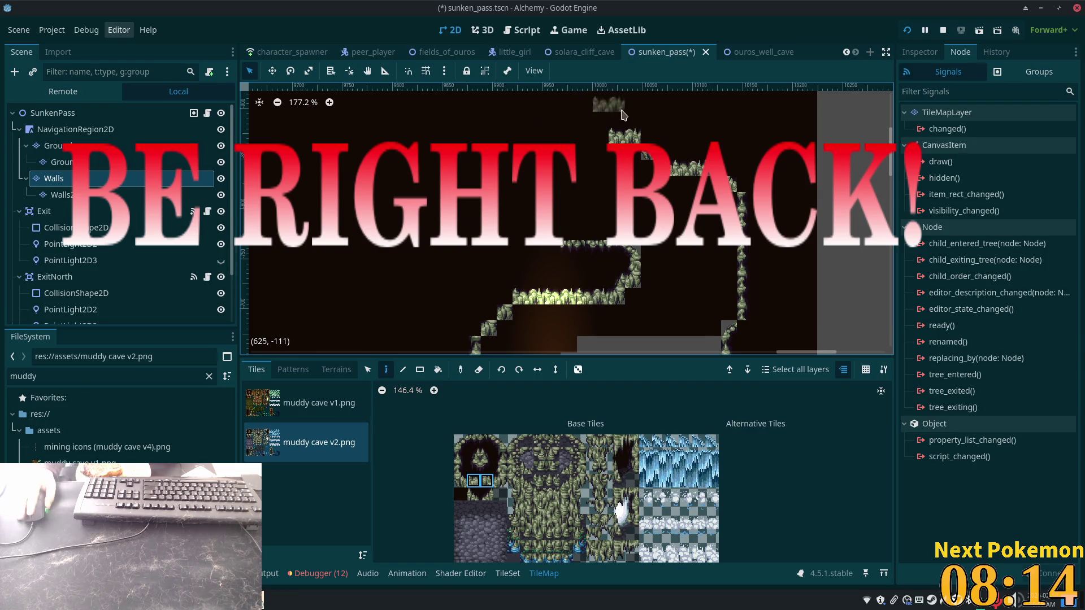
Paint the two-tile wall piece just left of the top ledge.
click(592, 137)
Start a two-tile vertical wall column above the ledge's left end.
scroll(535, 168, up, 3)
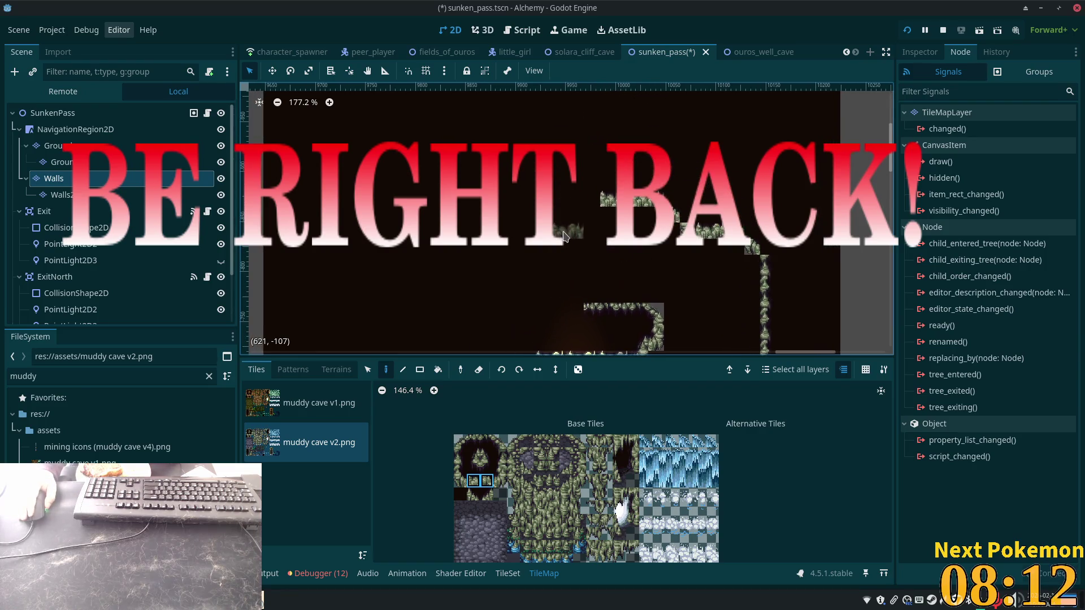
scroll(565, 226, down, 3)
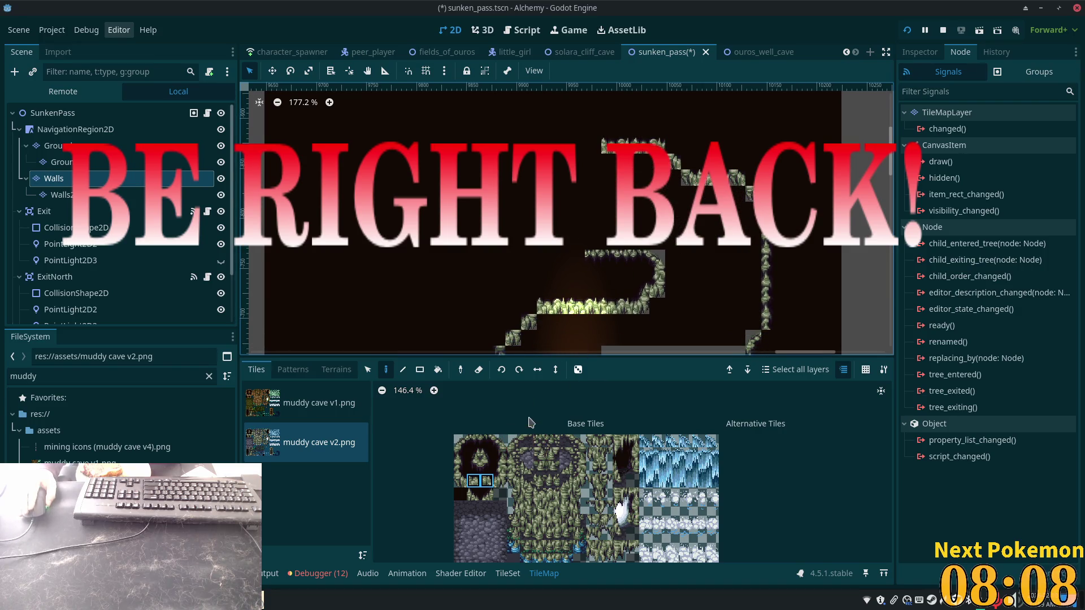
click(461, 480)
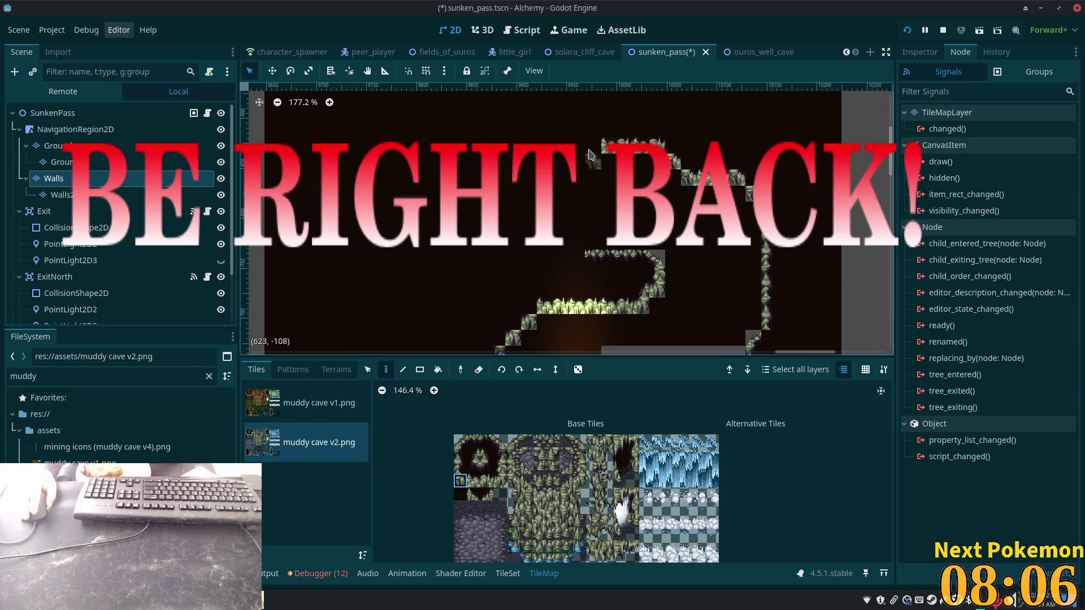
scroll(590, 149, up, 5)
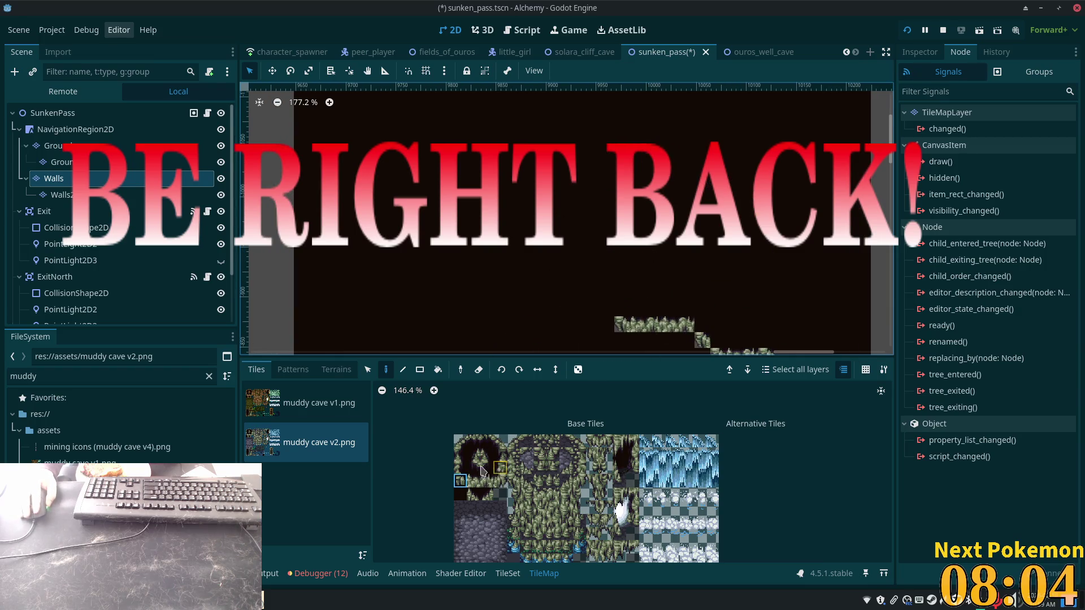
drag(460, 455, 460, 468)
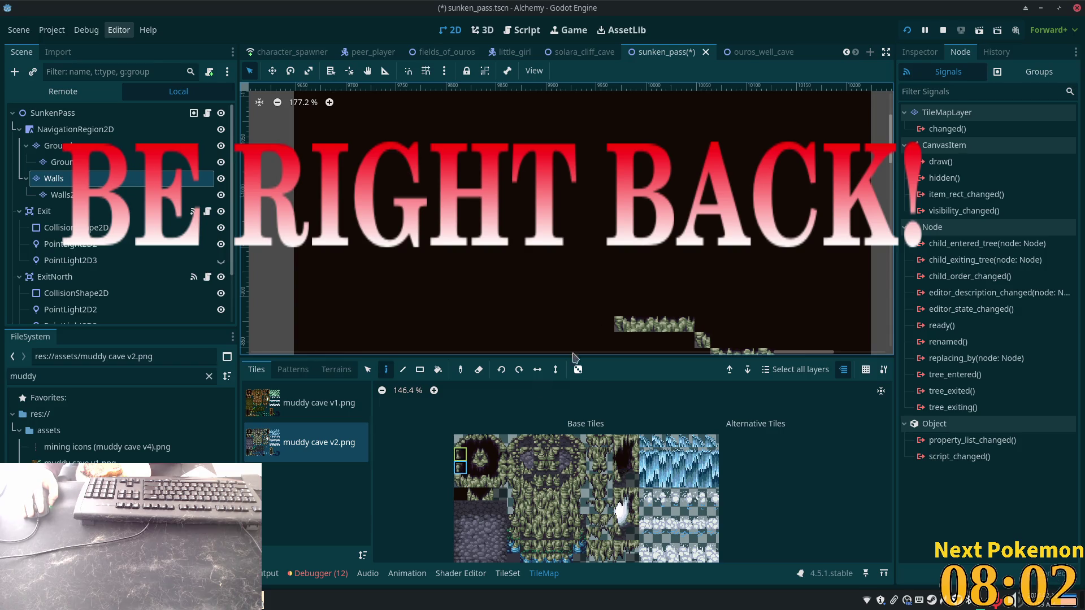
click(615, 308)
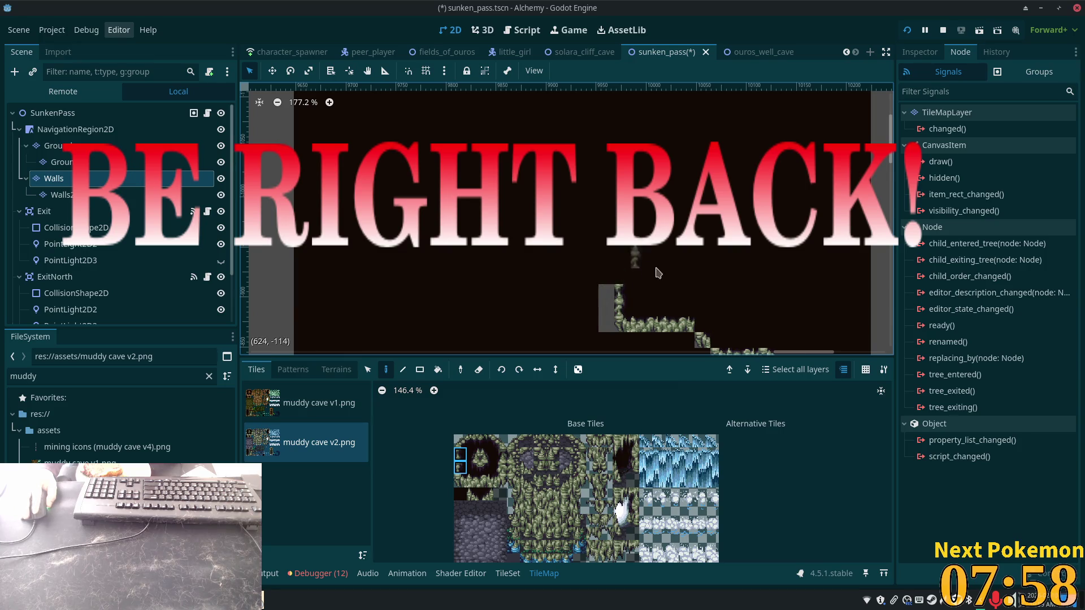
mouse_move(624, 310)
mouse_down()
mouse_move(667, 282)
mouse_move(677, 195)
mouse_move(700, 264)
mouse_move(654, 289)
mouse_move(667, 333)
mouse_up()
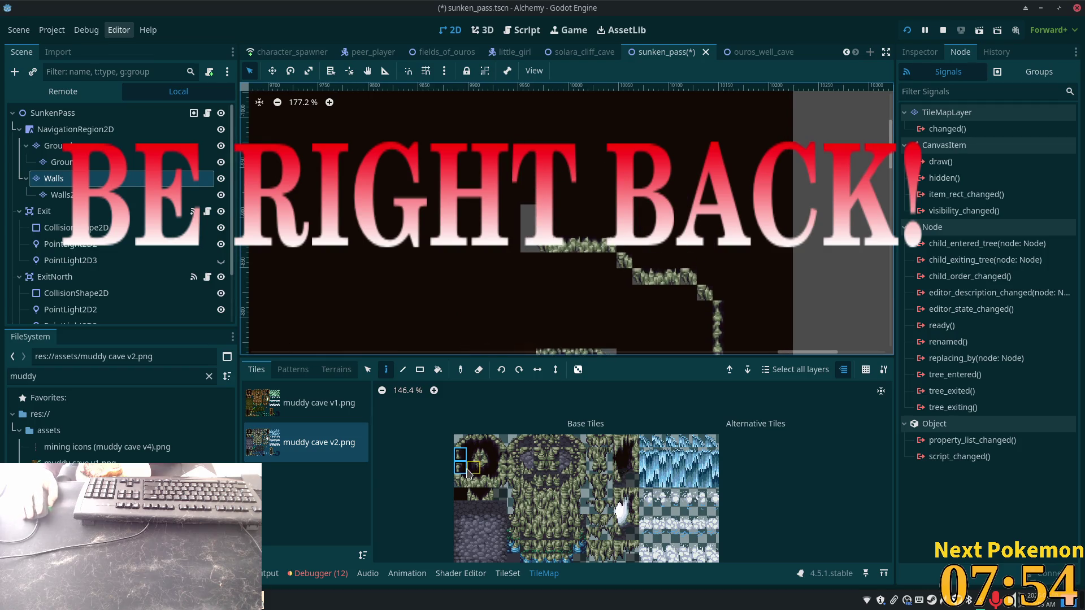
Paint the wall column upward and cap it with the top-left corner tile.
click(460, 441)
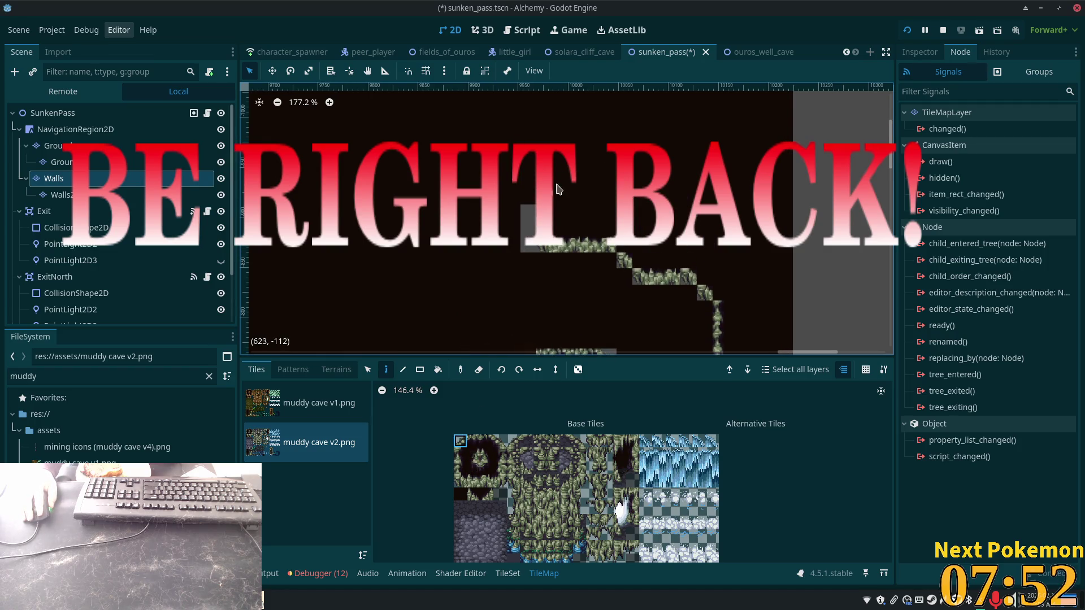
scroll(615, 197, up, 5)
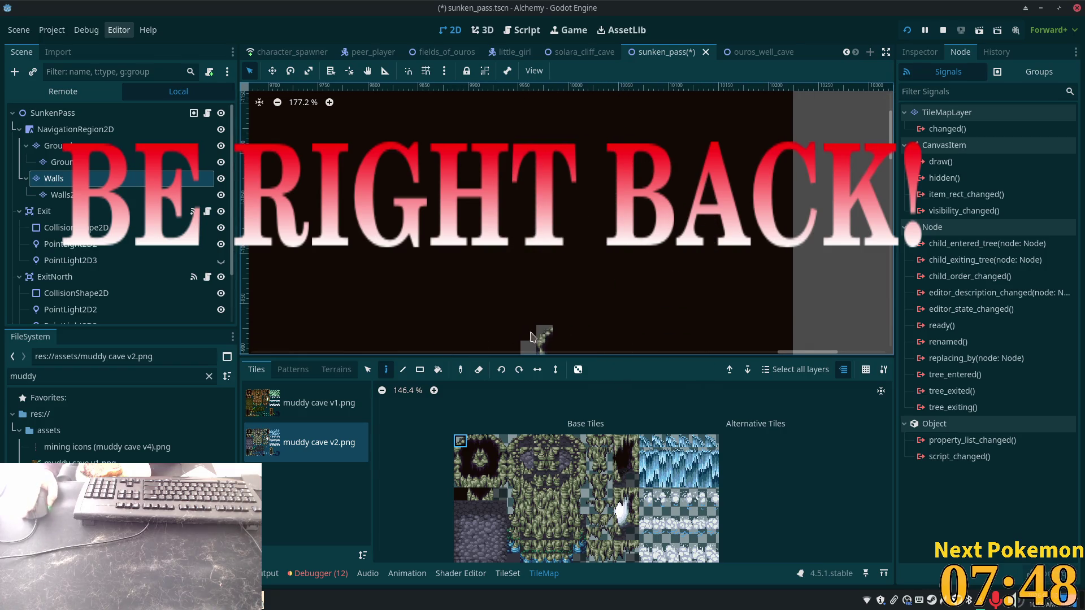
scroll(615, 197, down, 2)
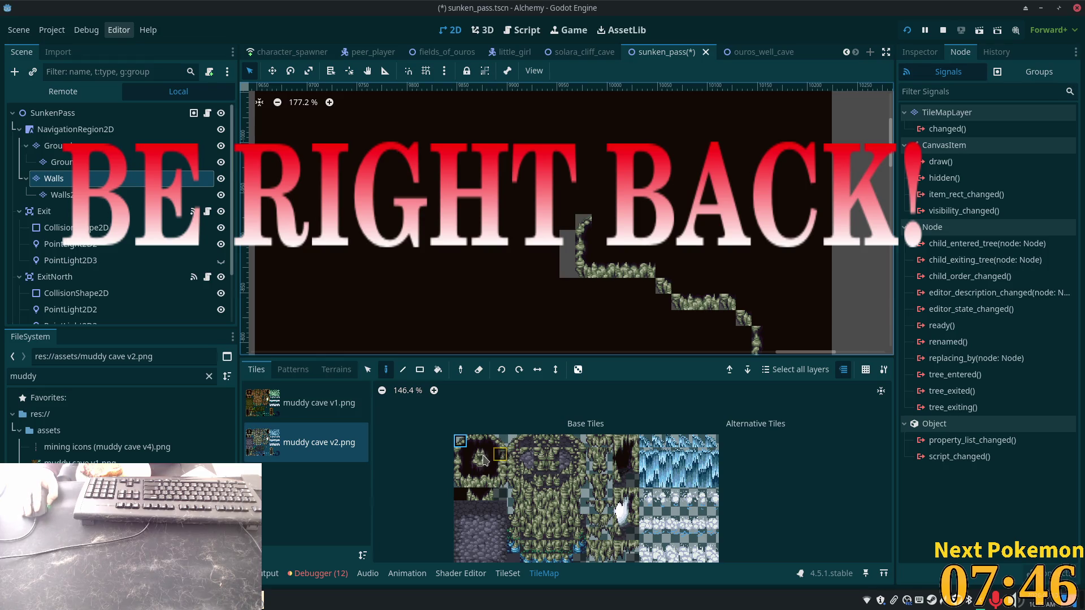
drag(460, 454, 460, 468)
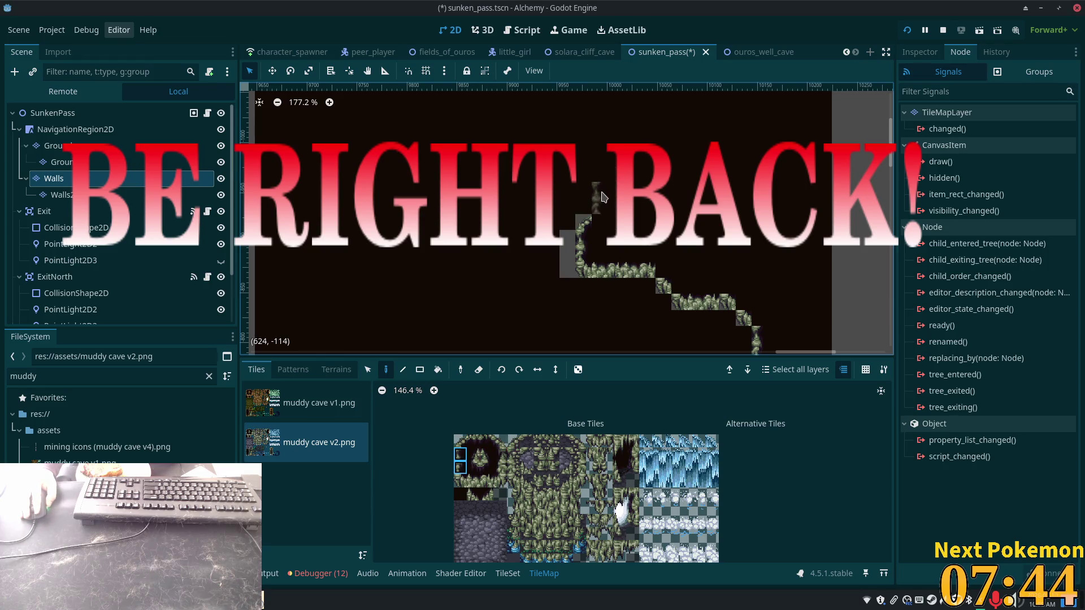
click(598, 198)
click(598, 166)
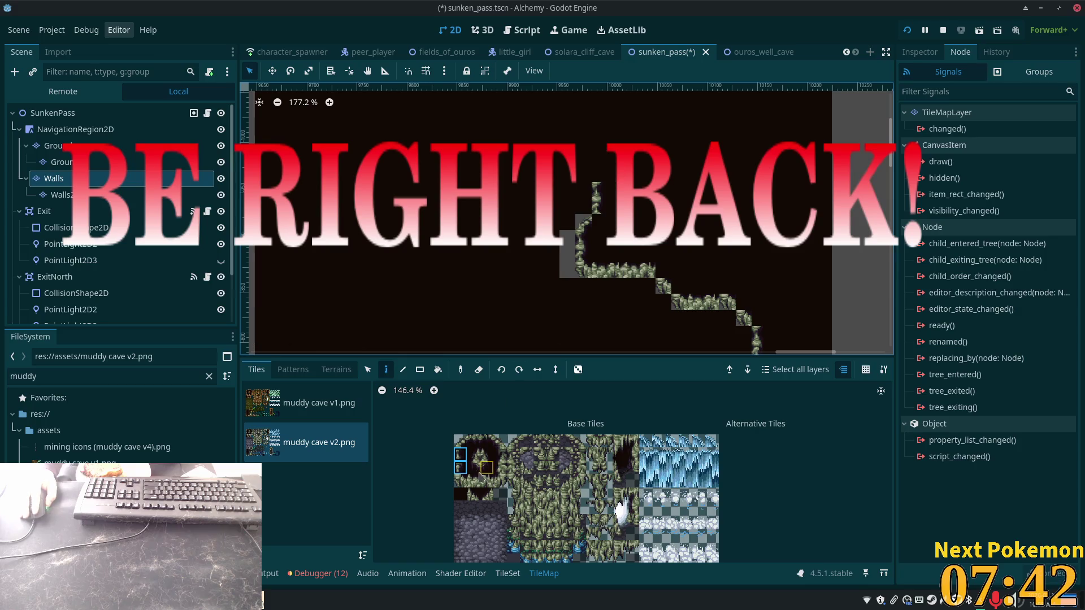
click(460, 441)
click(600, 165)
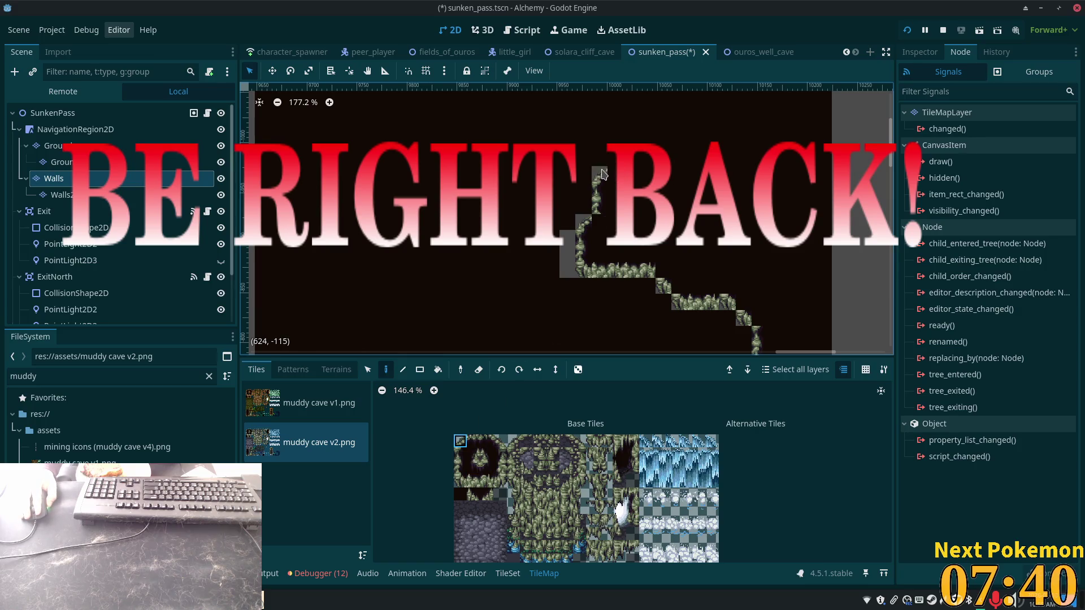
Add more two-tile wall pieces higher up to extend the column's top.
drag(460, 454, 460, 467)
click(612, 195)
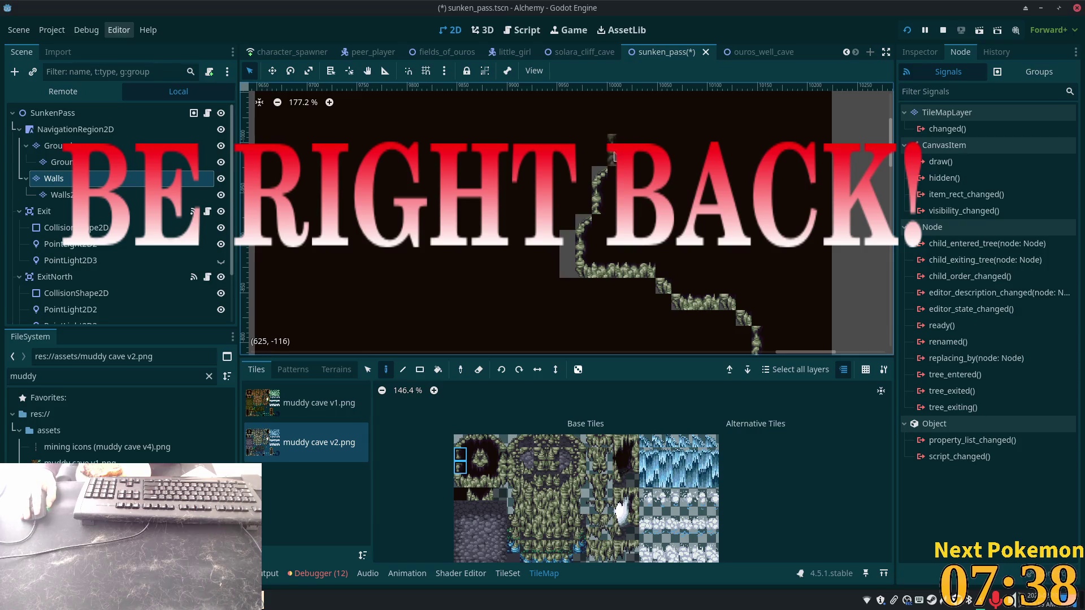
scroll(599, 226, up, 3)
click(599, 249)
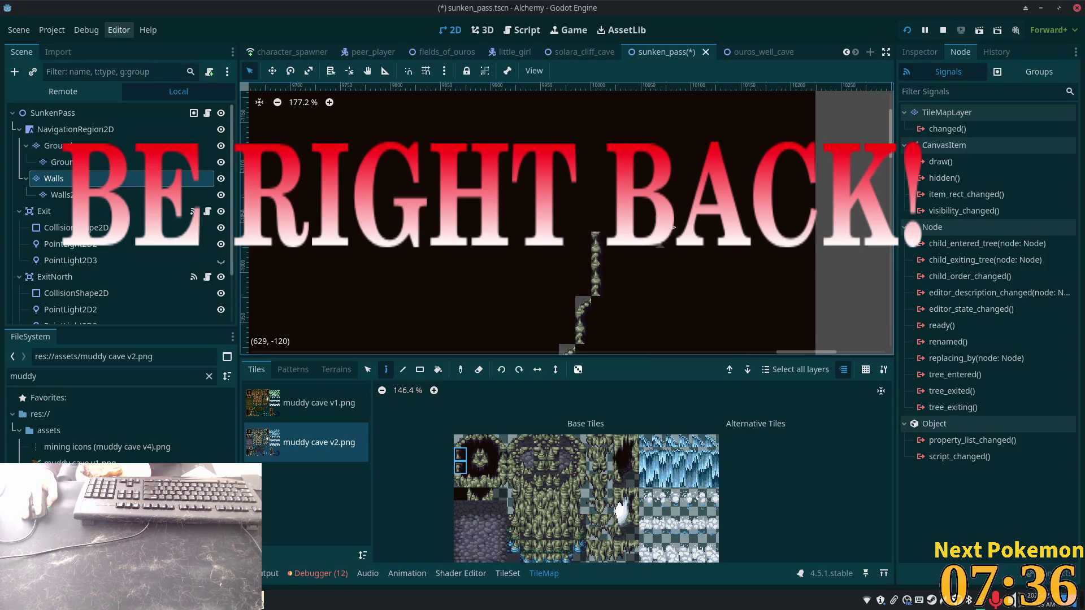
scroll(704, 359, down, 3)
scroll(718, 305, down, 3)
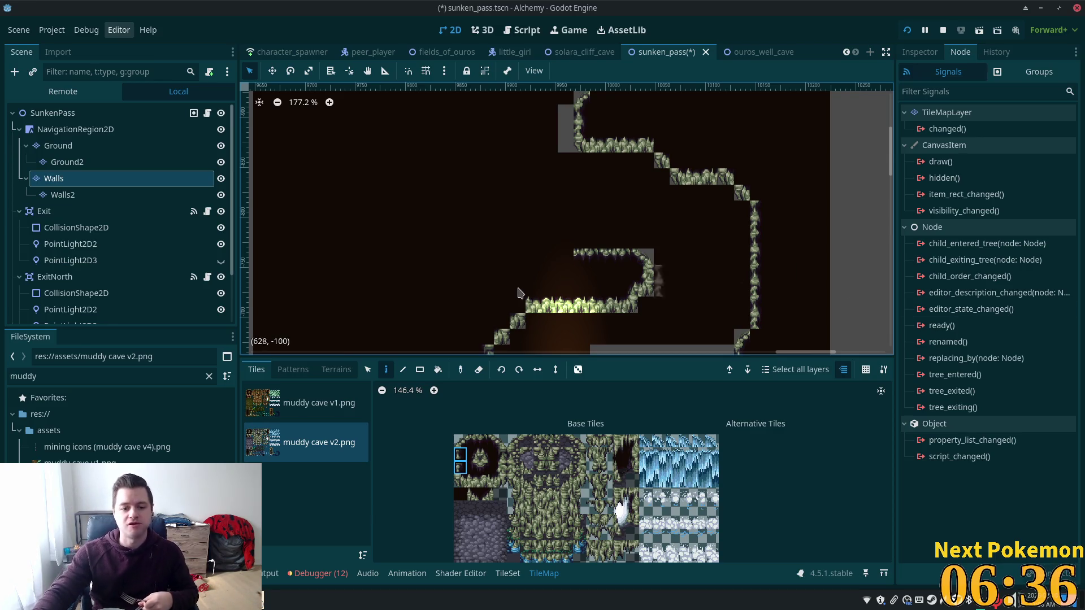
Select the Rect fill tool and centre the view on the winding cave passage.
scroll(618, 249, down, 1)
scroll(618, 249, down, 2)
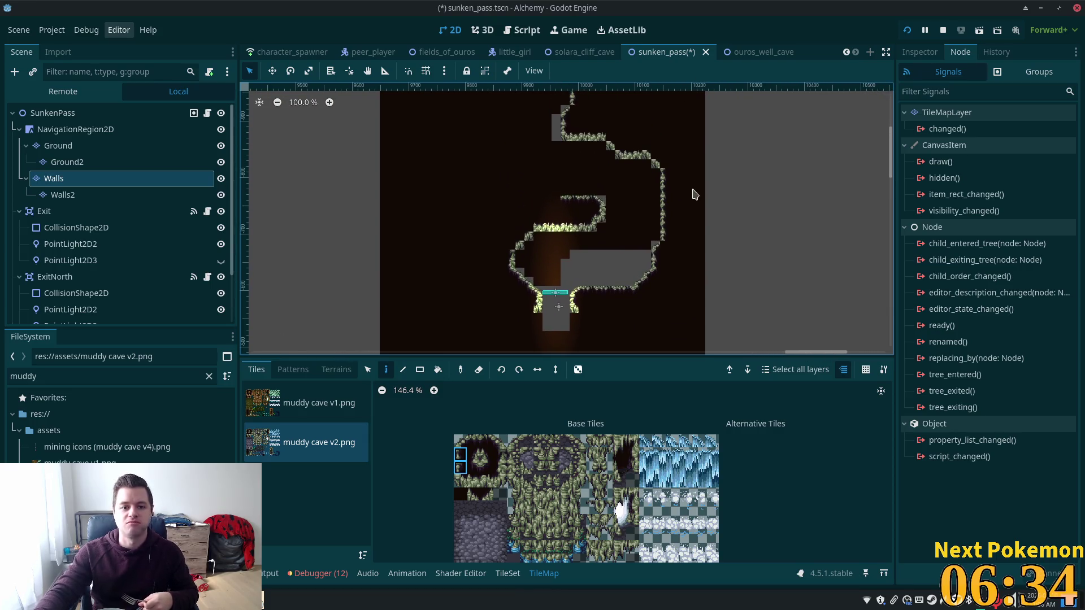
click(420, 370)
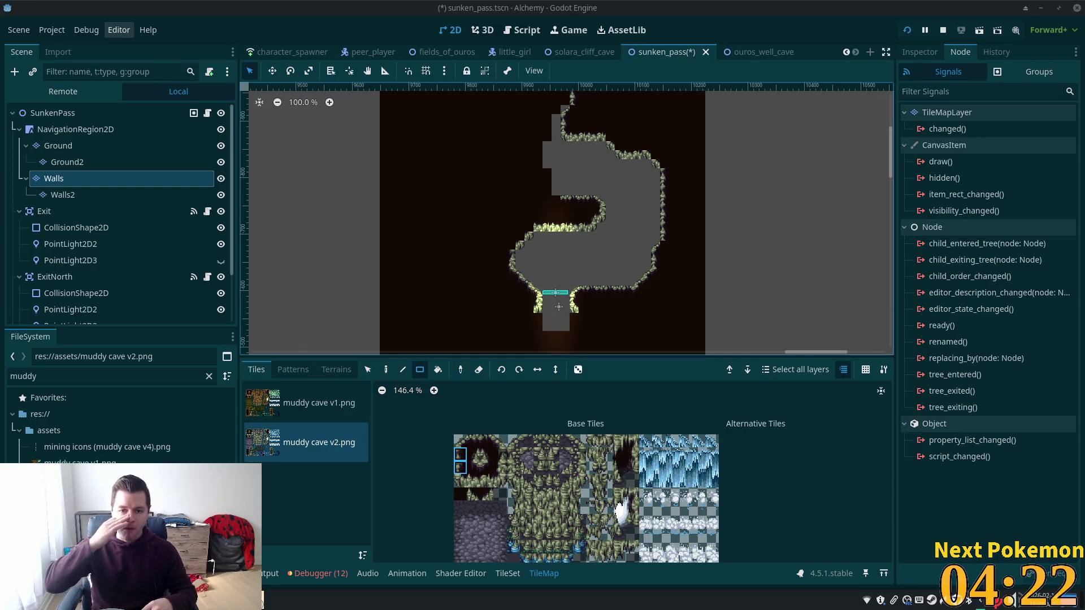
scroll(744, 162, up, 2)
drag(745, 161, 691, 162)
scroll(671, 196, up, 2)
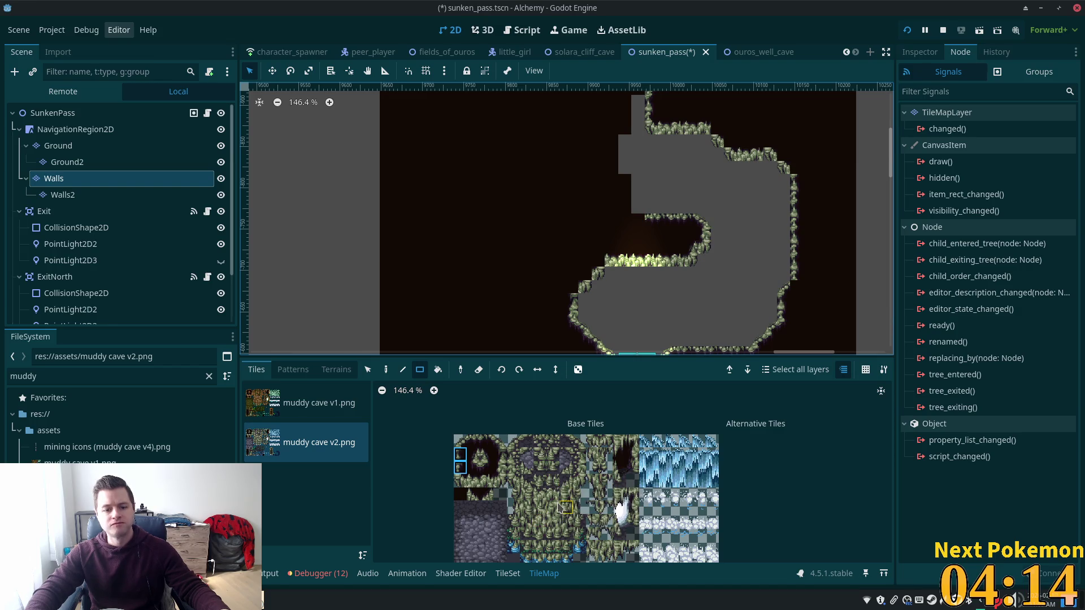
Paint a row of three muddy cave v2 atlas tiles beside the upper cave chamber.
scroll(554, 517, down, 1)
scroll(558, 474, down, 1)
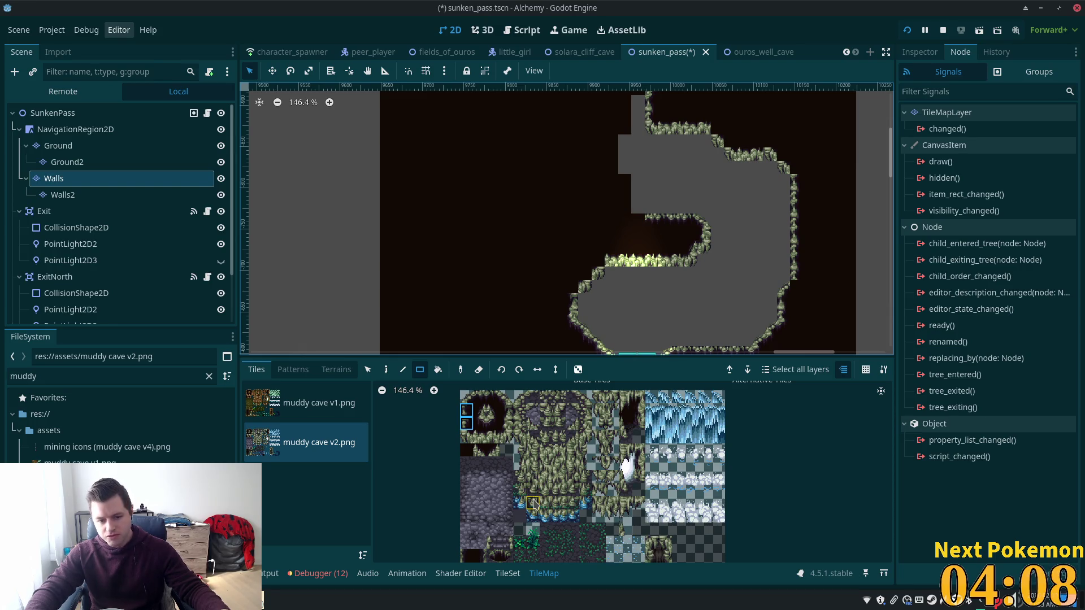
drag(533, 516, 560, 516)
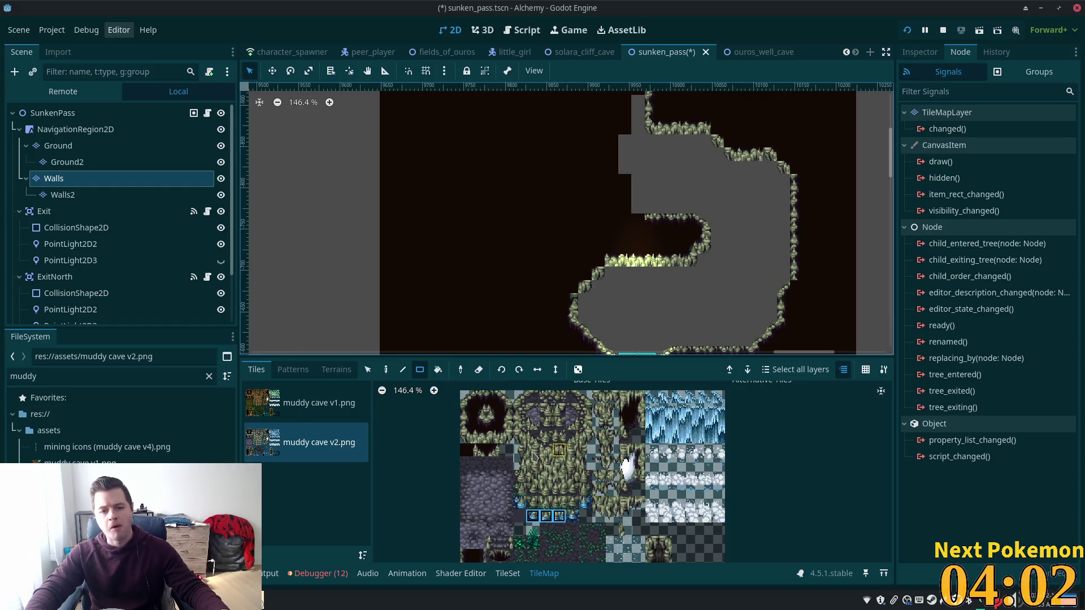
click(386, 369)
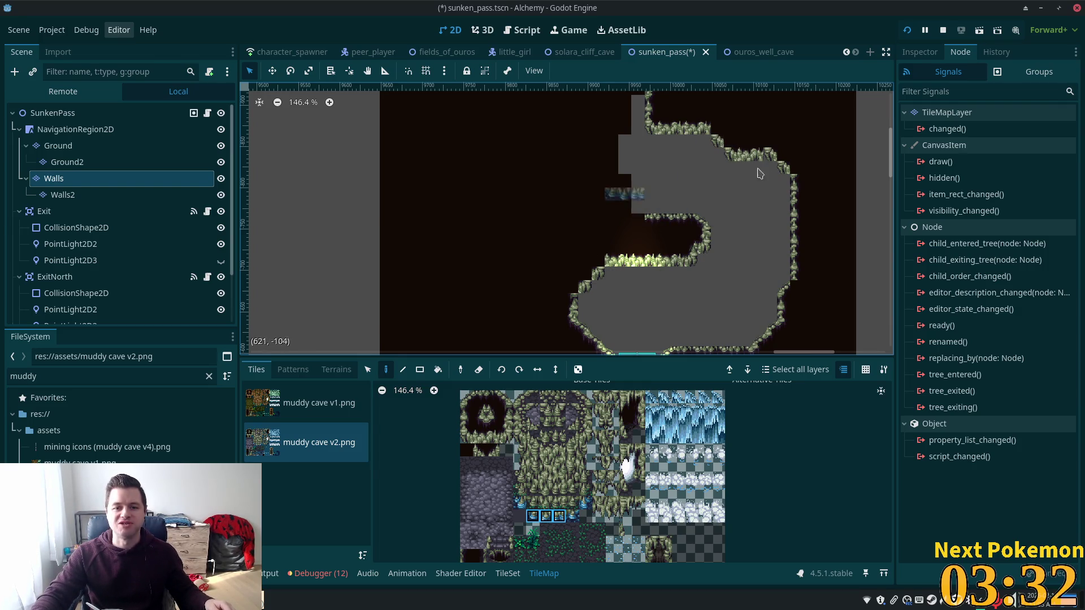
scroll(816, 182, down, 5)
scroll(696, 241, down, 3)
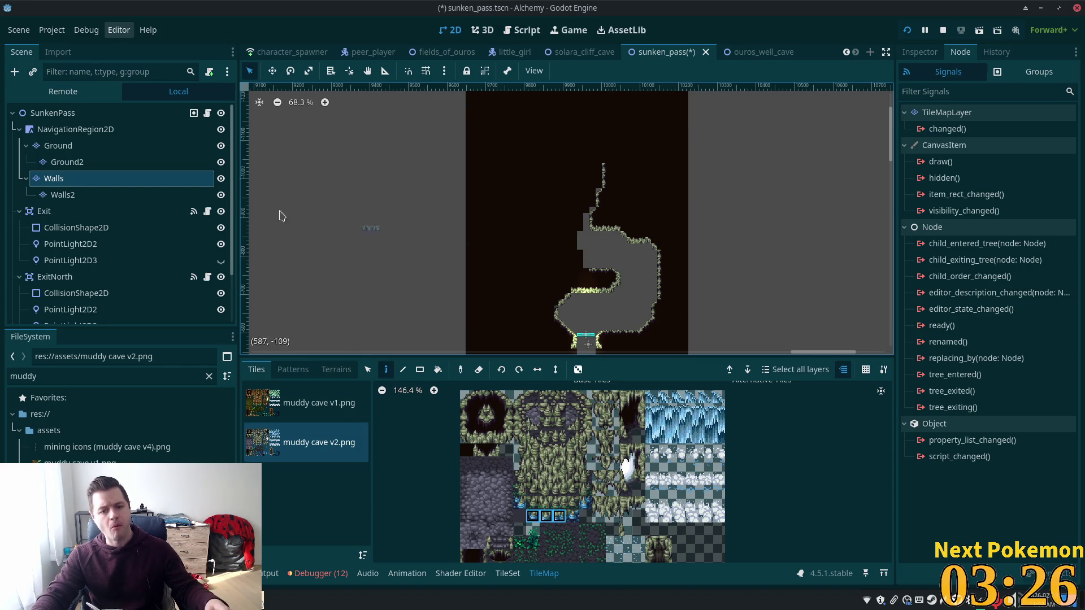
click(367, 370)
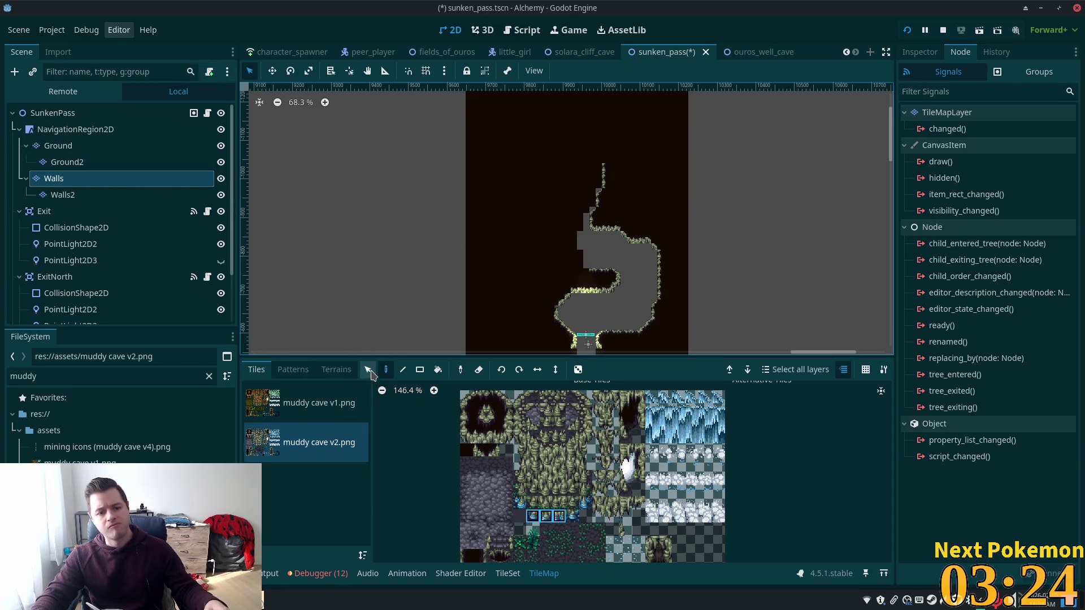
Move the upper cave wall tiles up one tile and run the game with F5.
drag(571, 164, 663, 259)
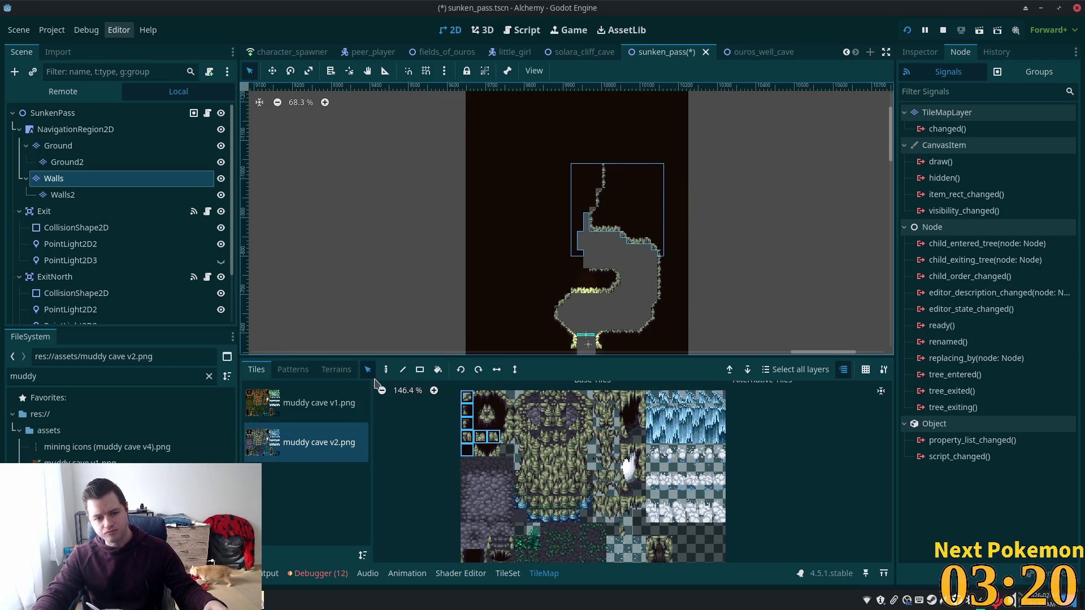
drag(599, 218, 614, 191)
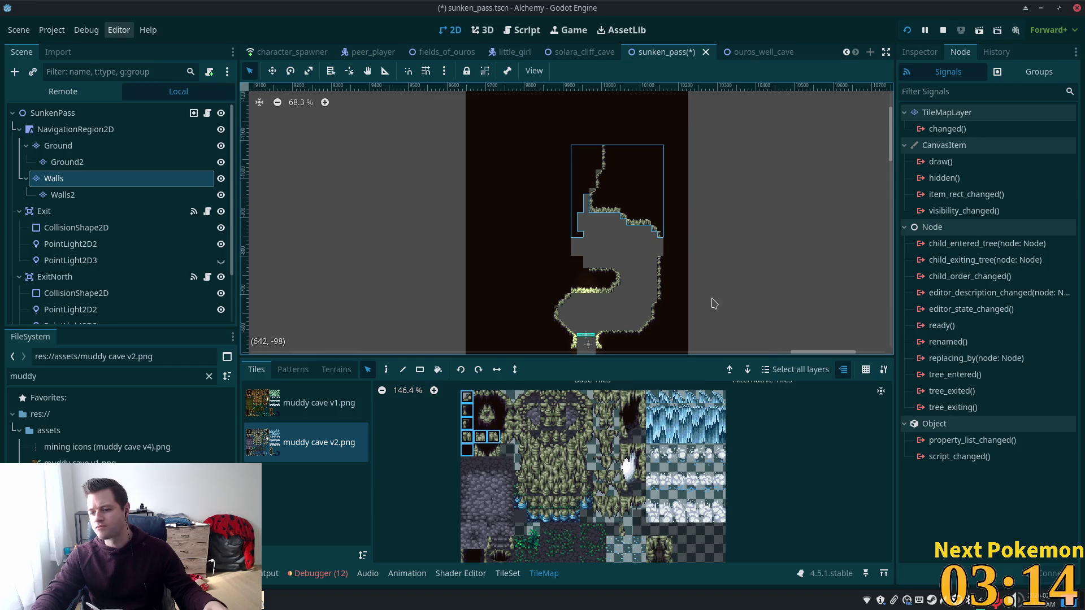
scroll(697, 304, up, 3)
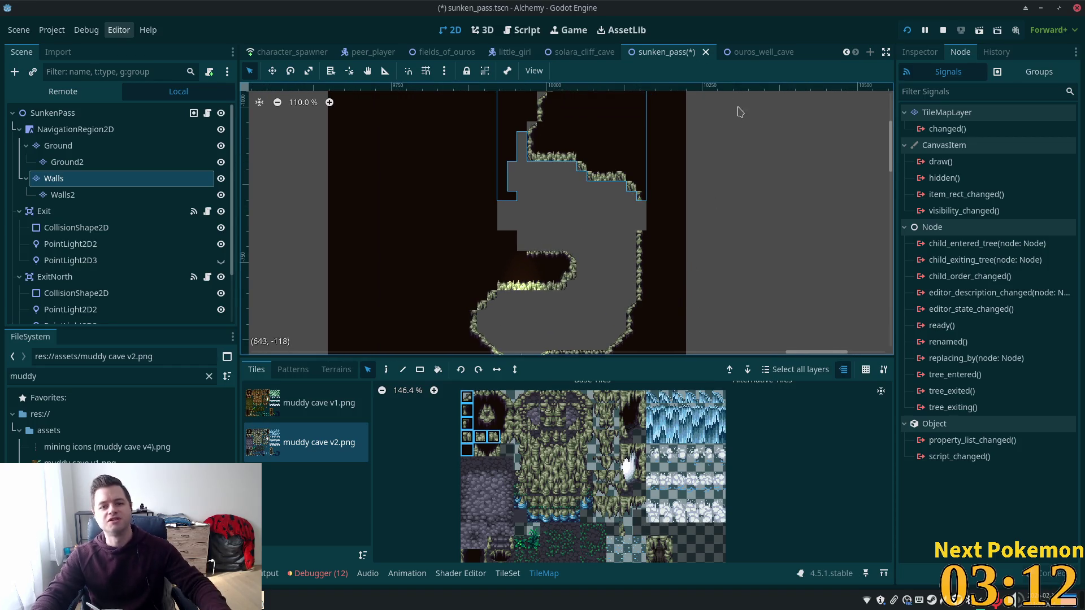
key(F5)
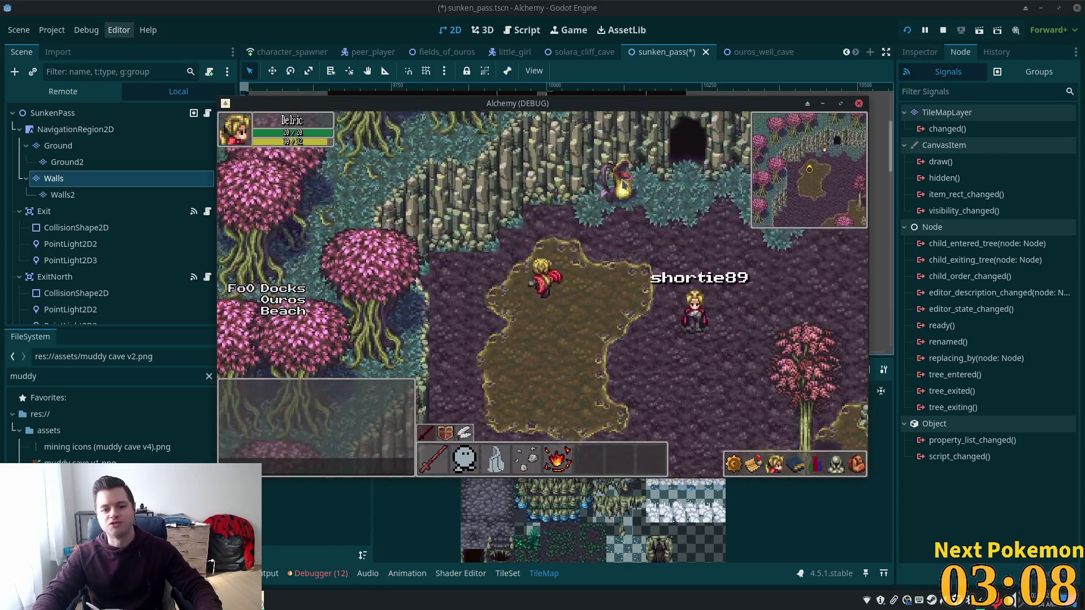
Walk the player north to the cliff cave opening, then east and back south.
key(w)
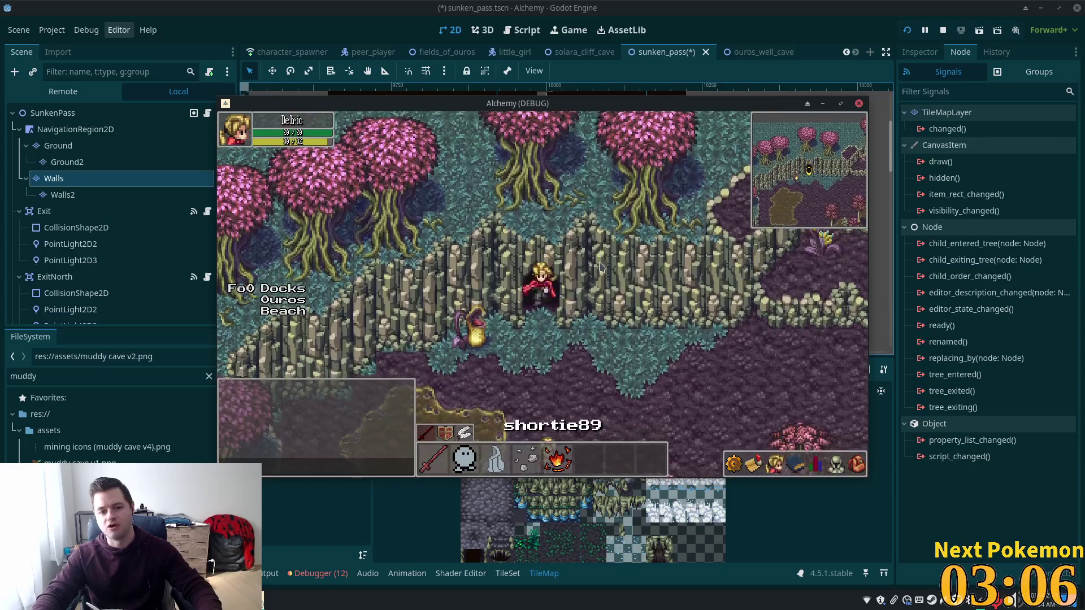
key(d)
key(w)
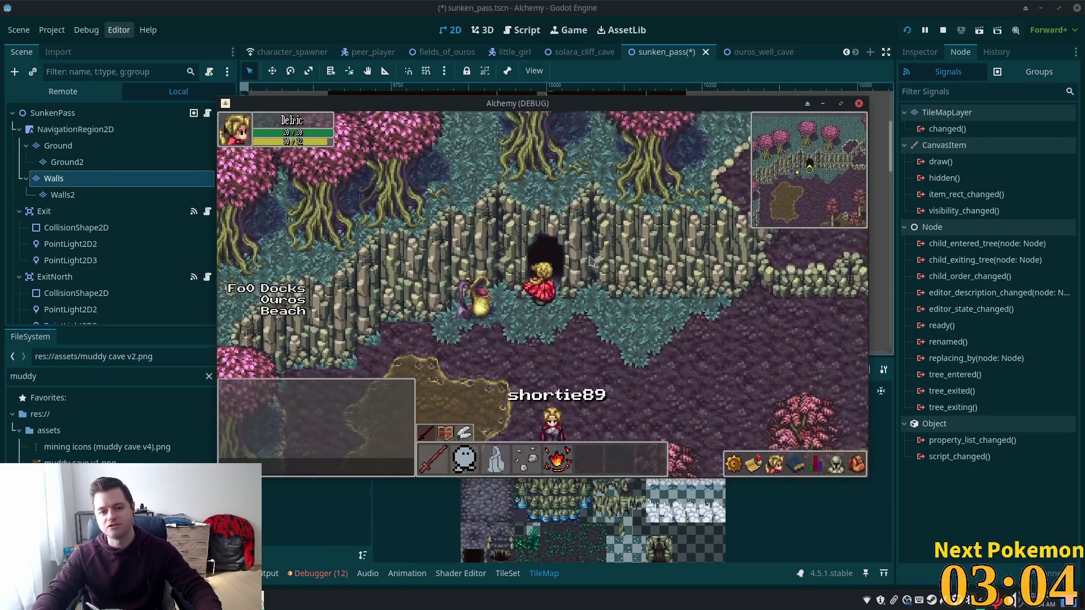
key(s)
key(d)
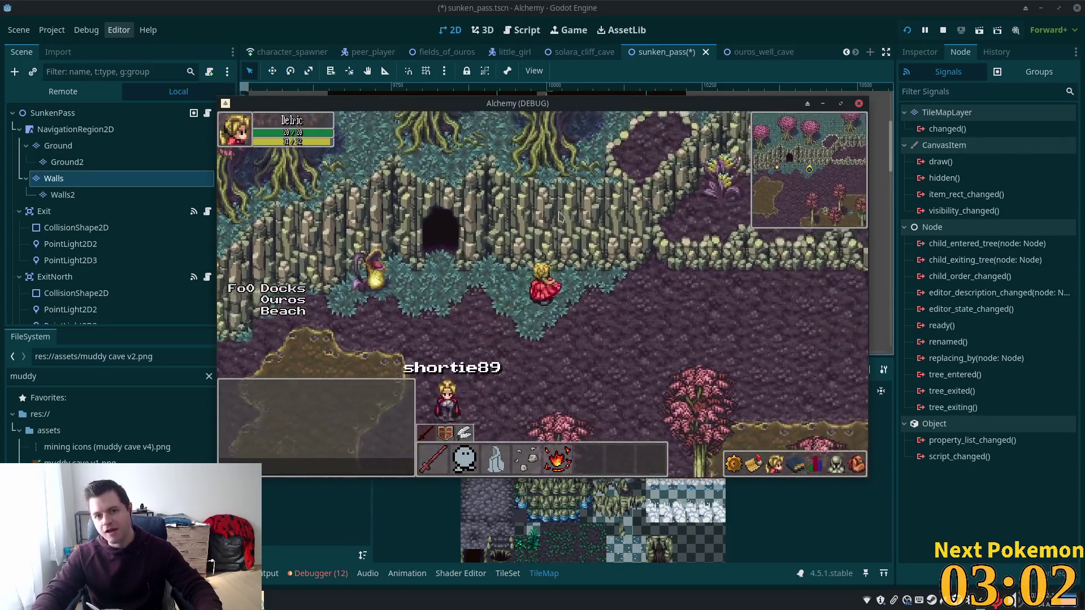
key(s)
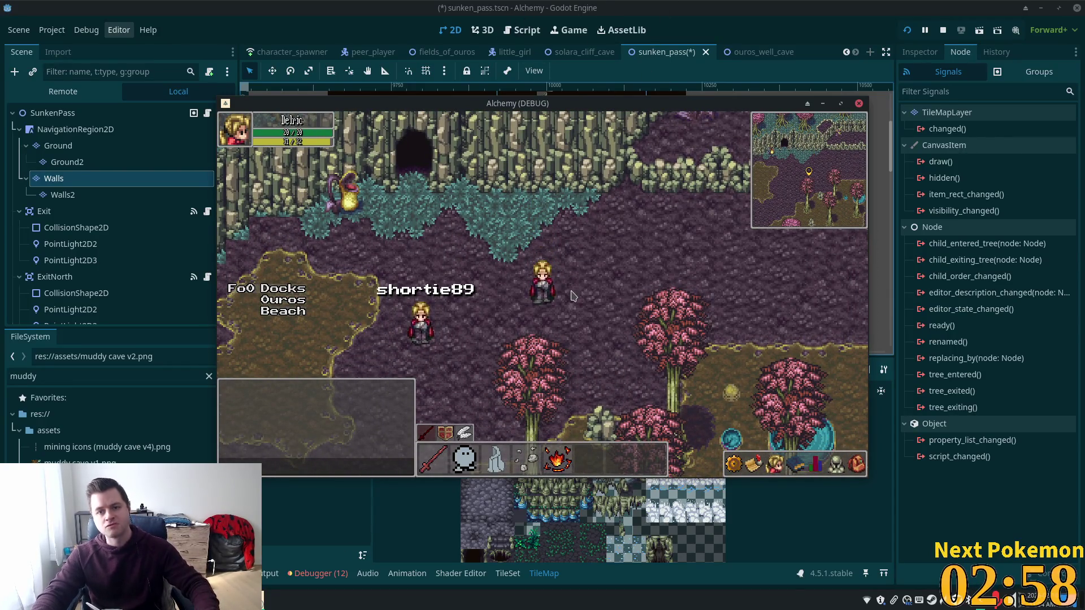
key(a)
Walk the player southwest through the cave passage into the caverns, then return to the sunken_pass editor.
key(s)
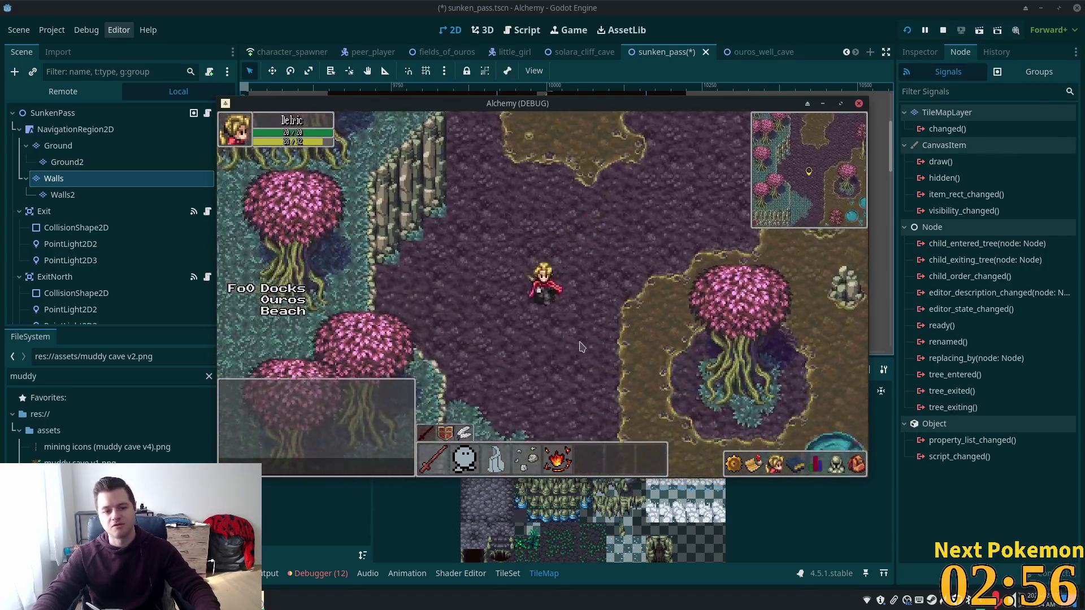
key(s)
key(s)
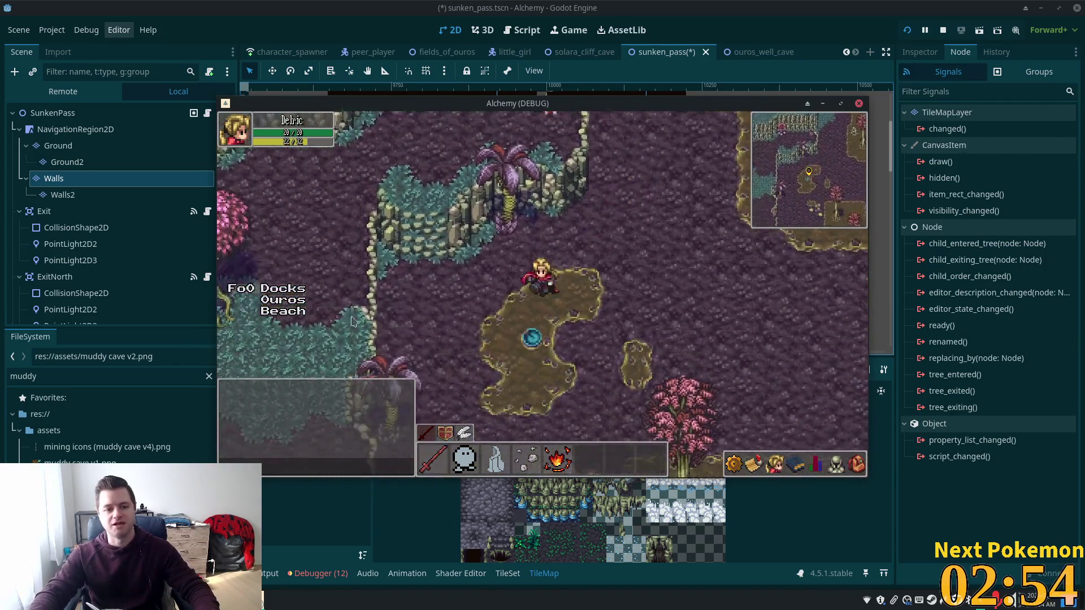
key(s)
key(s)
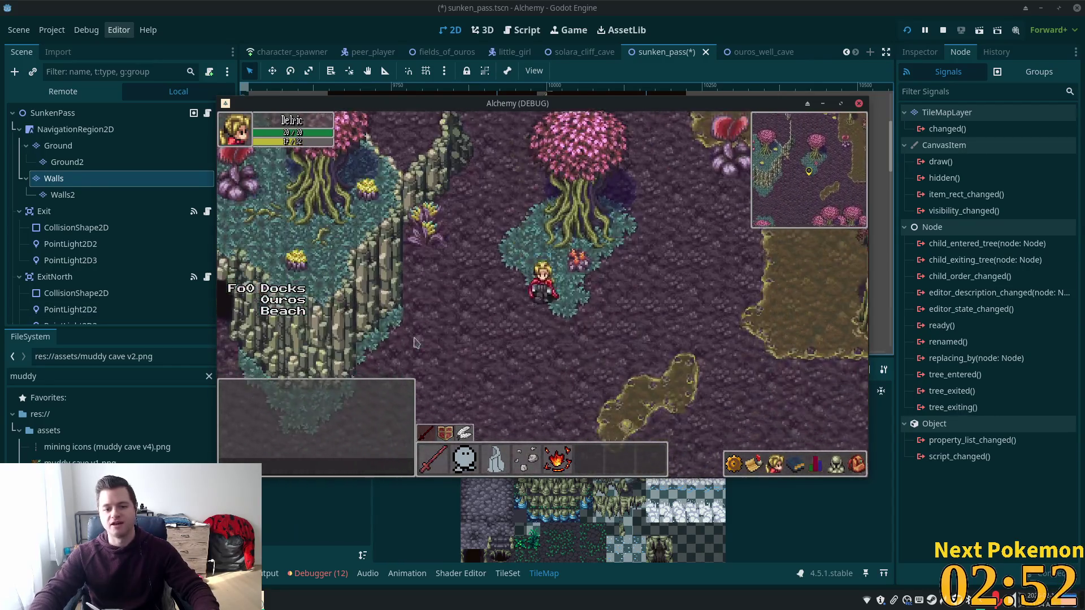
key(s)
key(a)
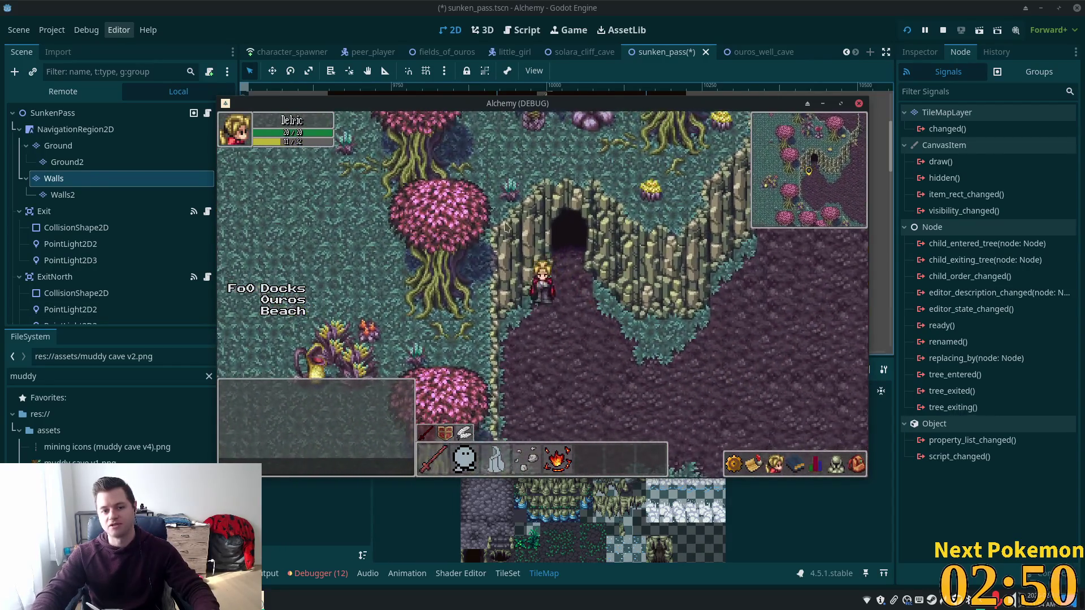
key(s)
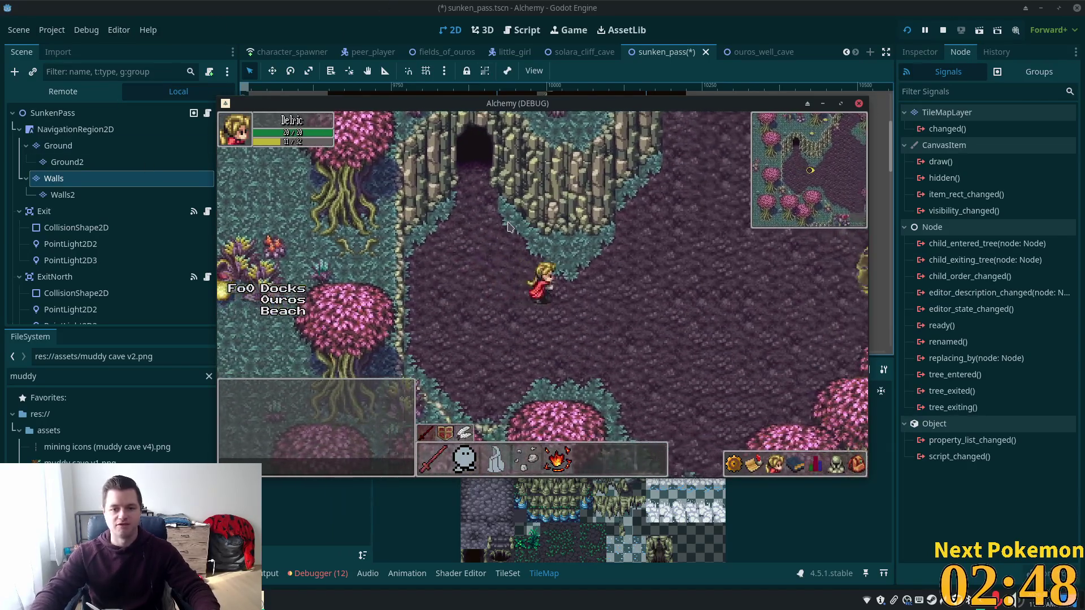
key(w)
key(w)
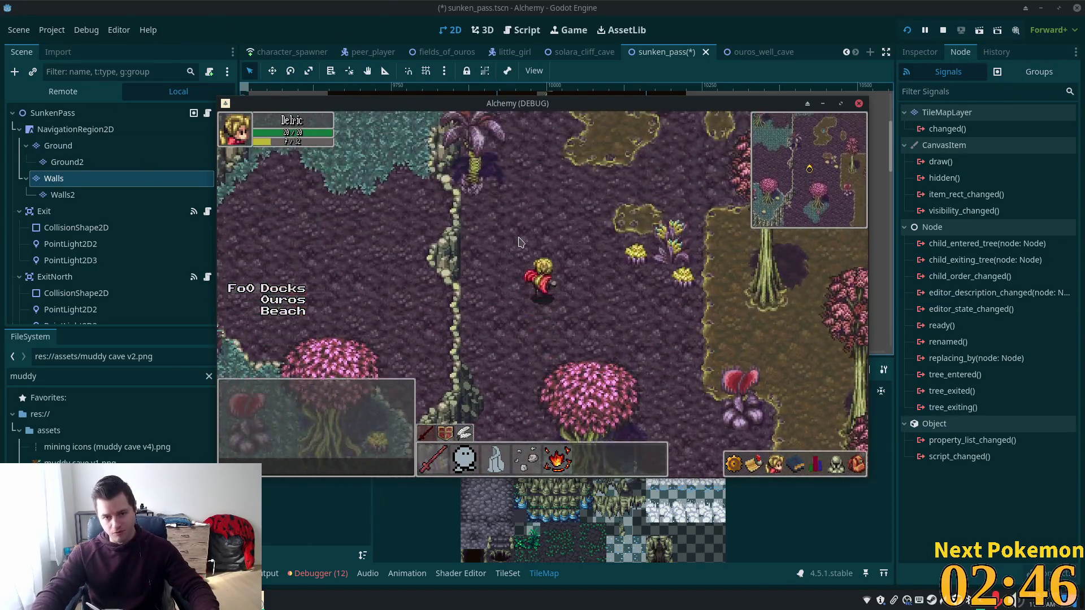
key(w)
key(w)
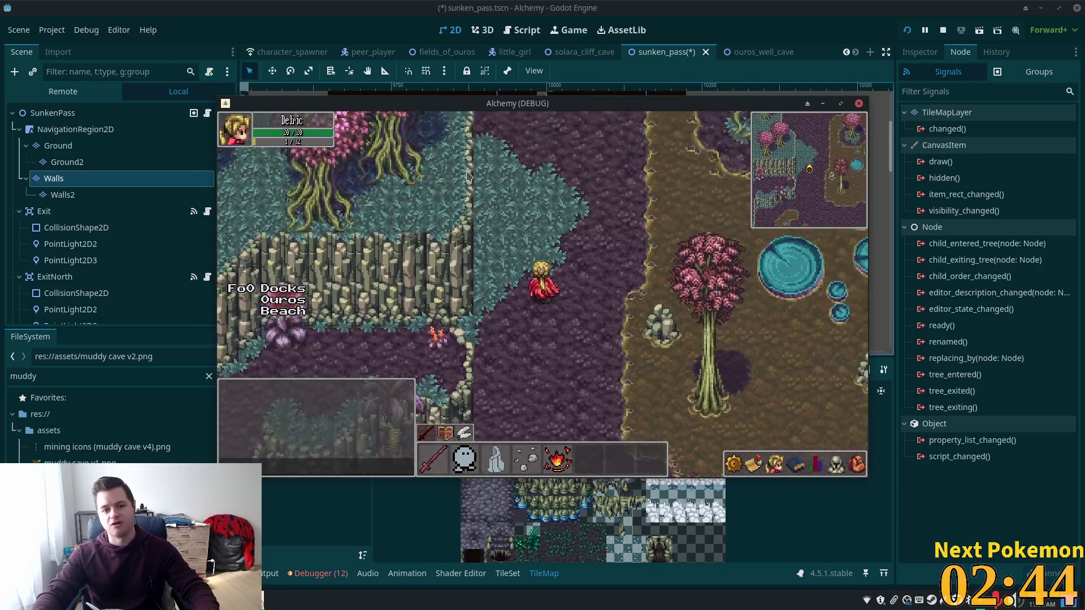
key(w)
key(w)
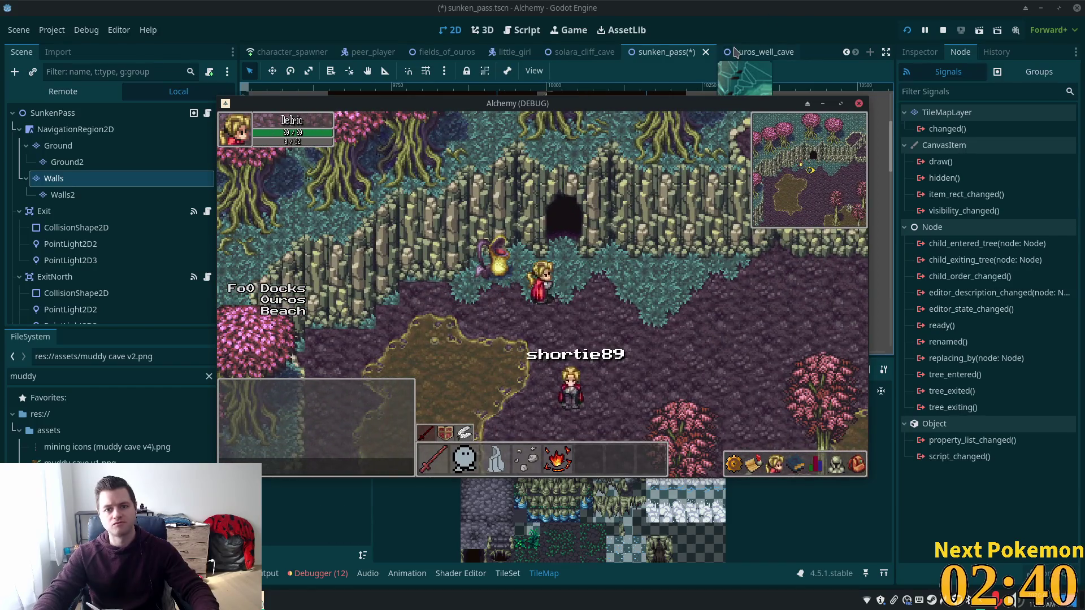
click(751, 53)
click(663, 53)
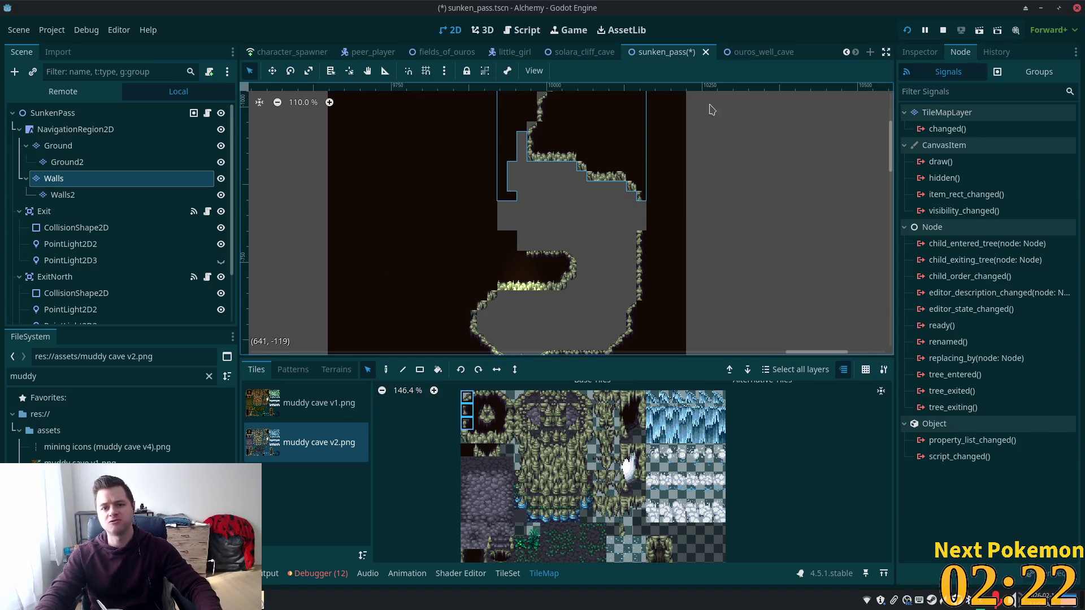
Switch to the solara_cliff_cave scene tab.
click(582, 51)
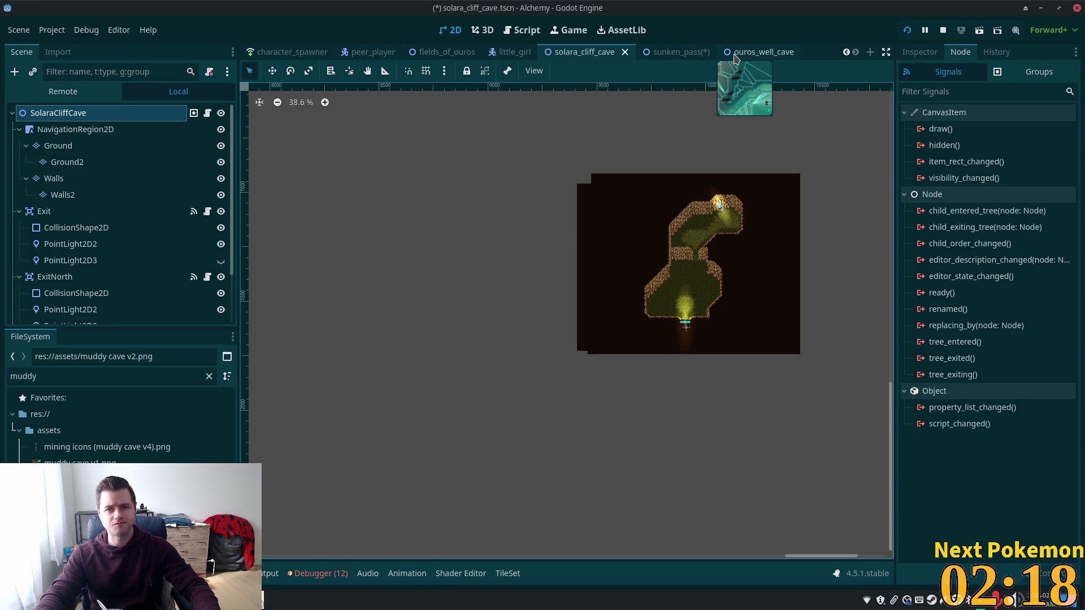
scroll(735, 56, up, 5)
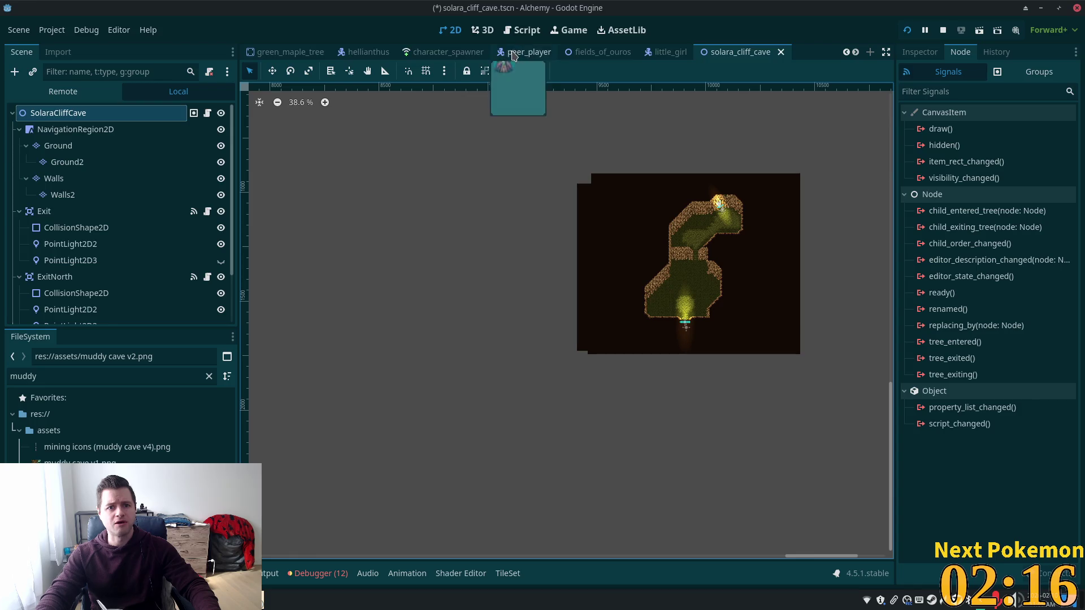
scroll(278, 57, up, 6)
click(787, 52)
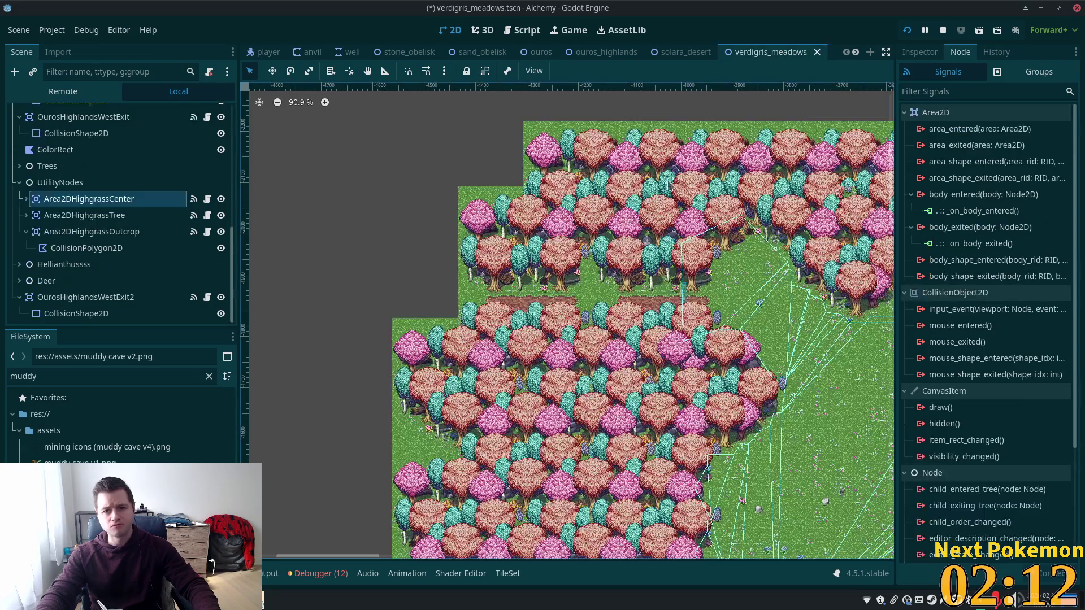
scroll(627, 302, right, 15)
scroll(565, 254, down, 10)
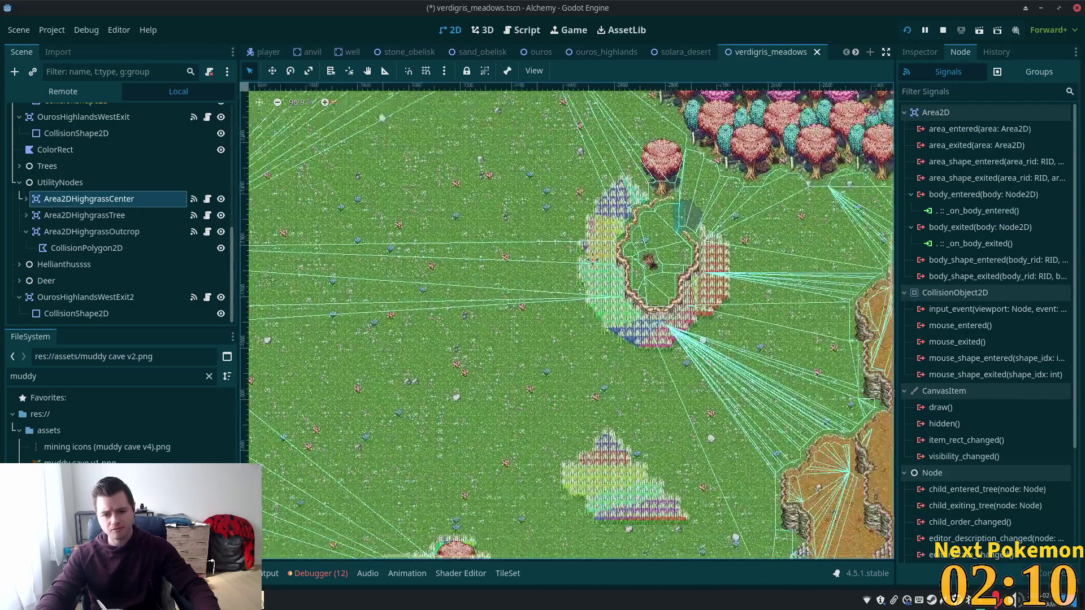
scroll(477, 339, up, 1)
scroll(489, 264, up, 3)
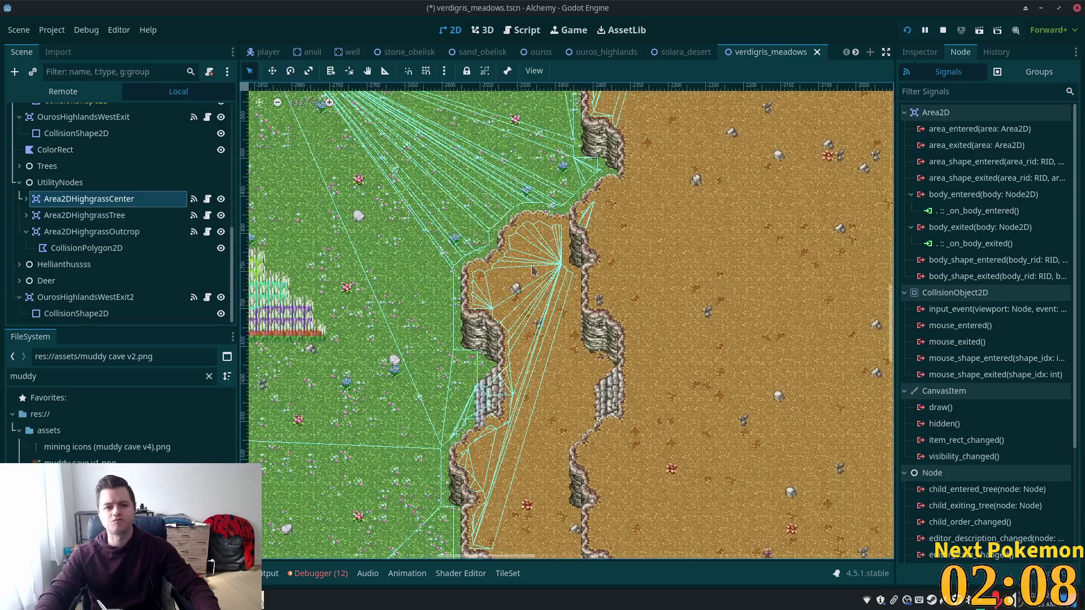
drag(570, 201, 707, 367)
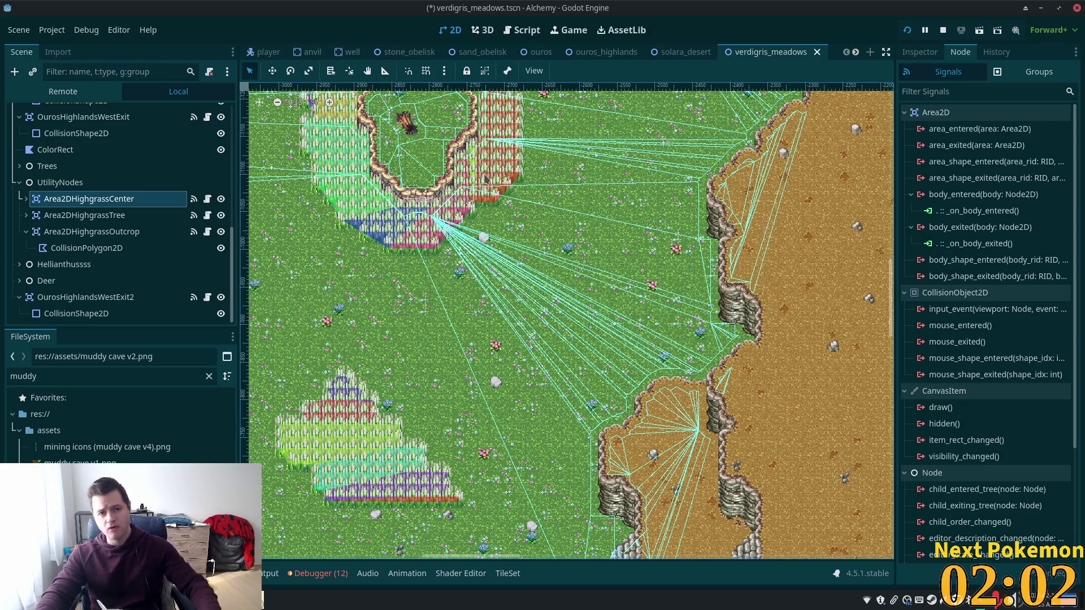
scroll(485, 173, down, 4)
scroll(582, 52, down, 5)
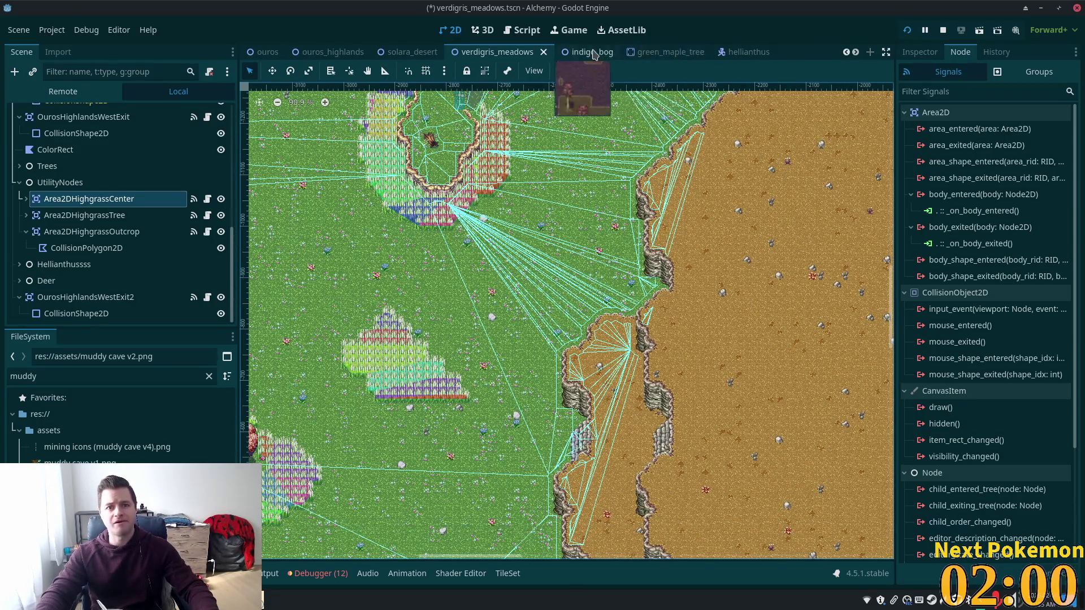
Open the indigo_bog scene and zoom and pan around its bog map and muddy clearing.
click(591, 54)
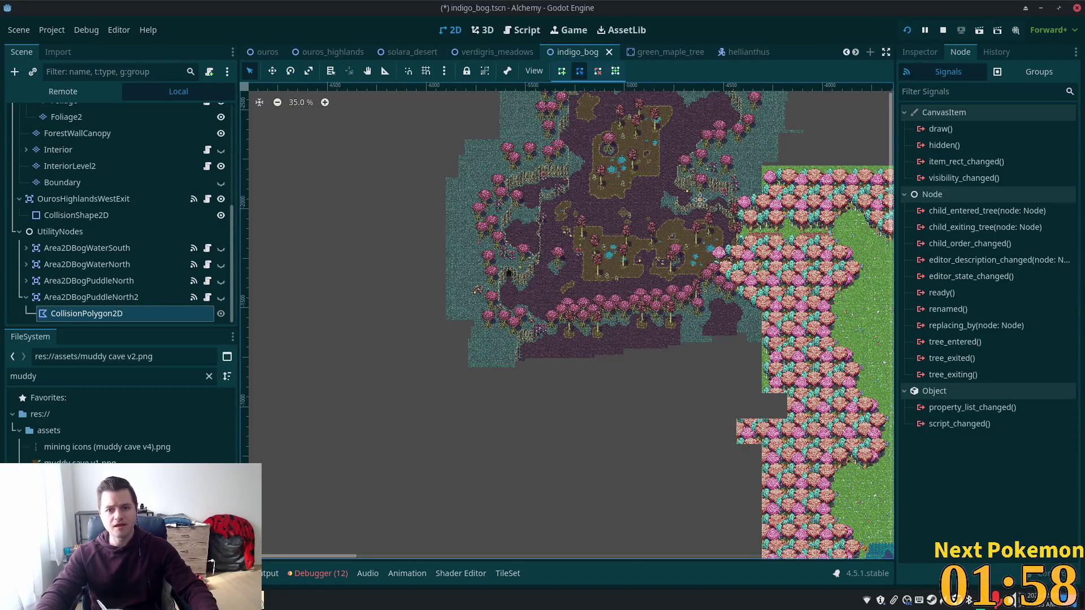
scroll(611, 241, up, 2)
scroll(627, 264, up, 12)
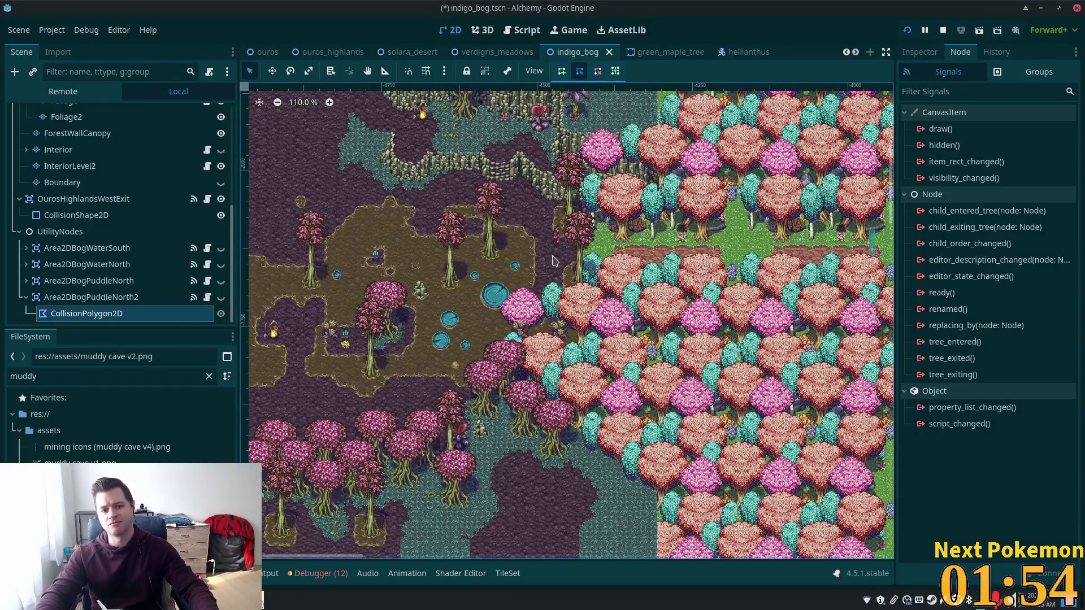
scroll(574, 246, up, 9)
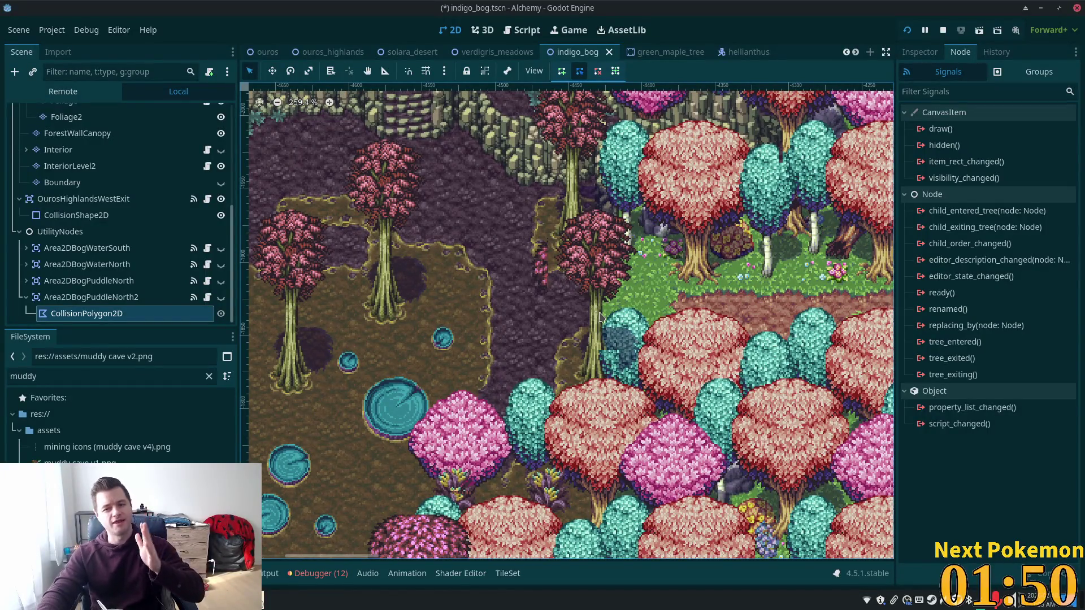
scroll(636, 353, down, 5)
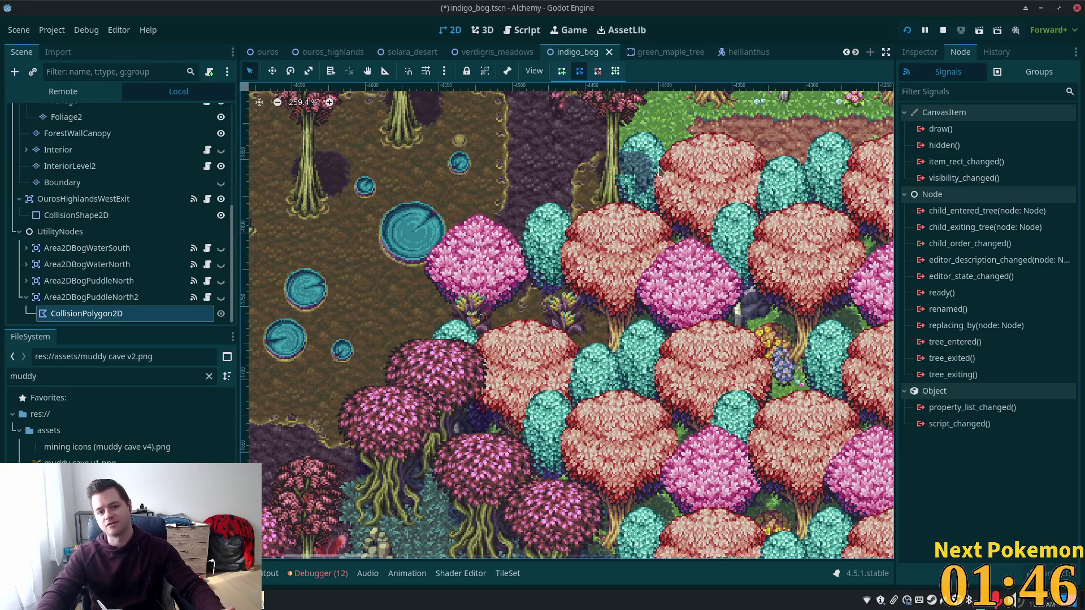
drag(694, 469, 634, 254)
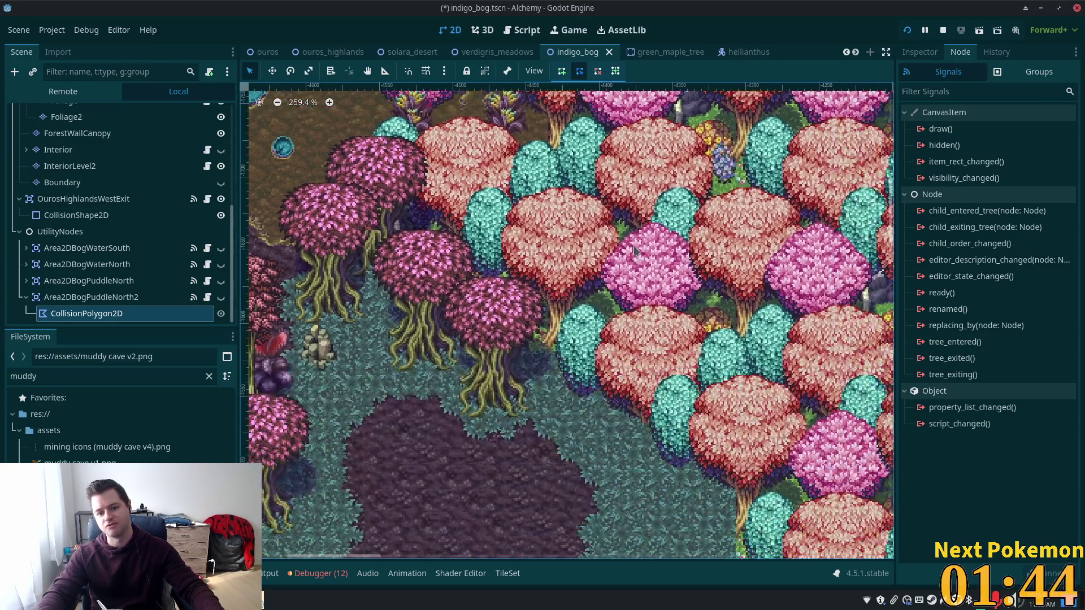
scroll(565, 254, left, 5)
scroll(566, 255, up, 3)
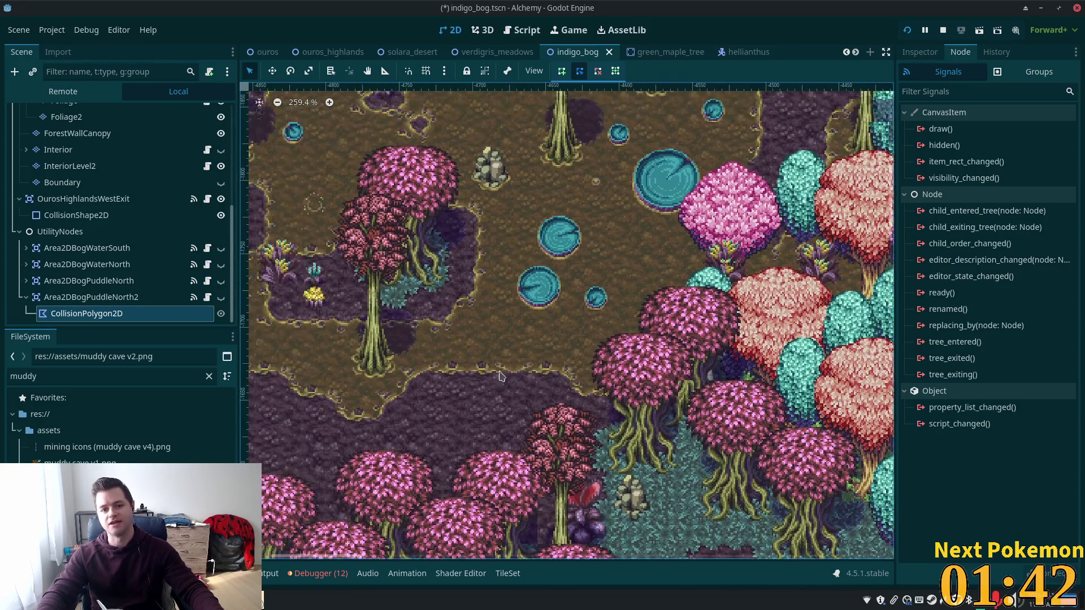
scroll(606, 224, down, 6)
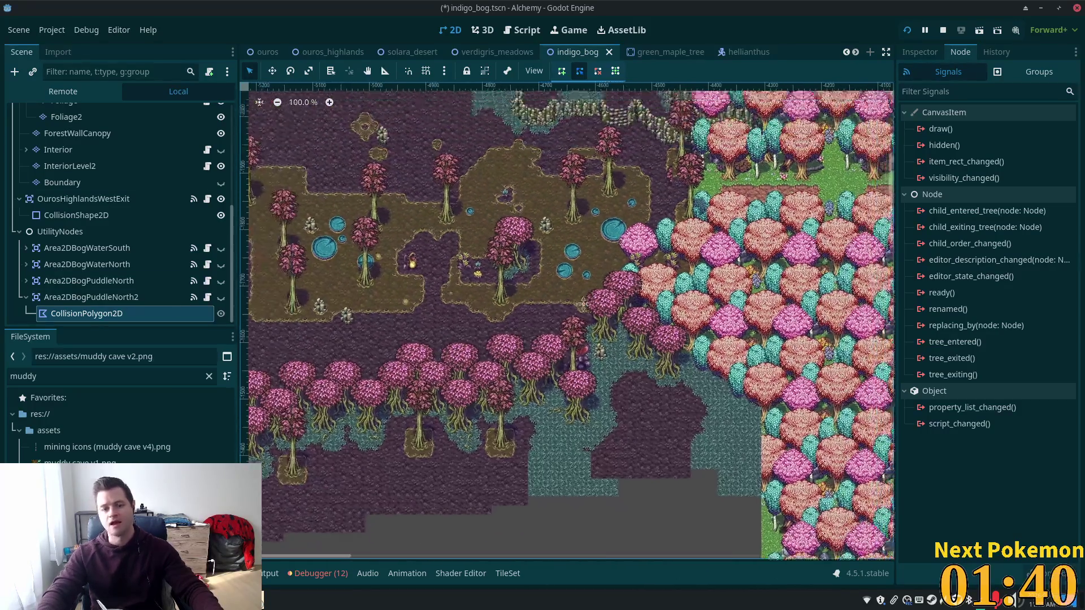
scroll(708, 150, up, 7)
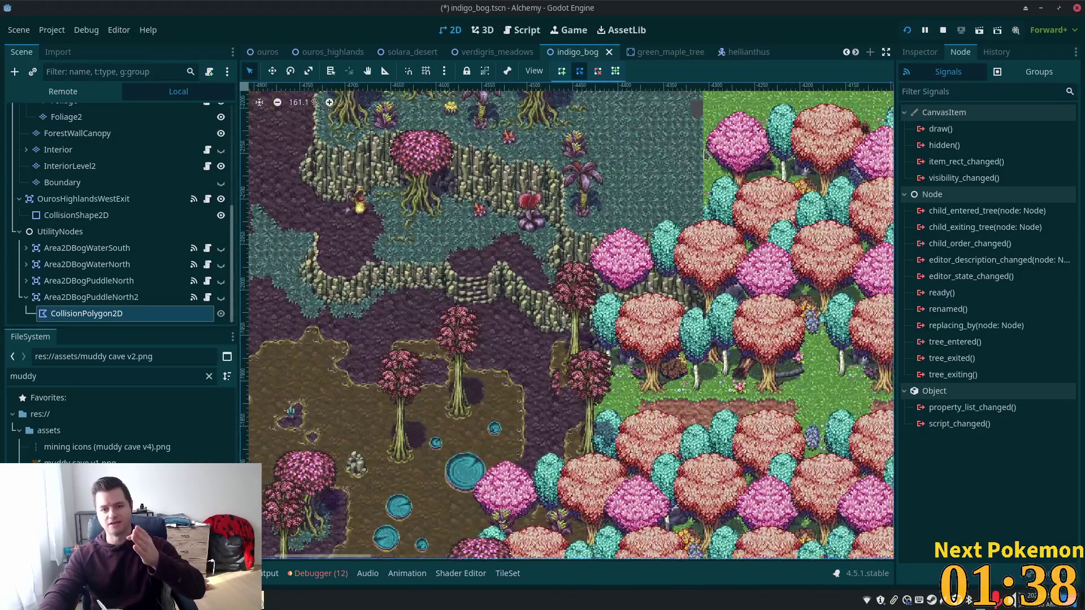
scroll(706, 134, up, 2)
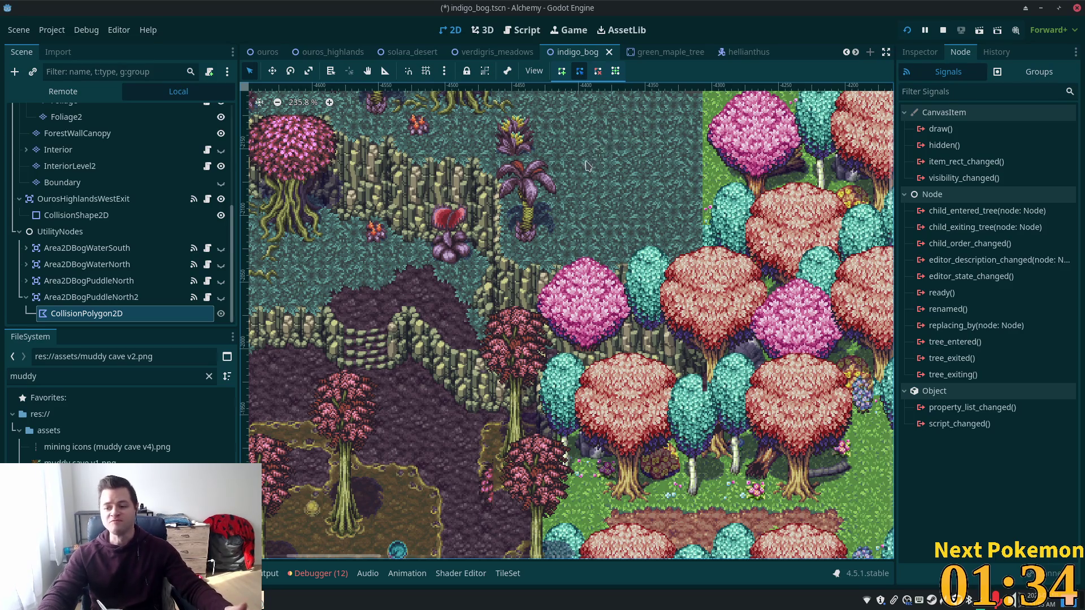
scroll(612, 144, down, 7)
drag(503, 252, 531, 302)
scroll(532, 302, up, 5)
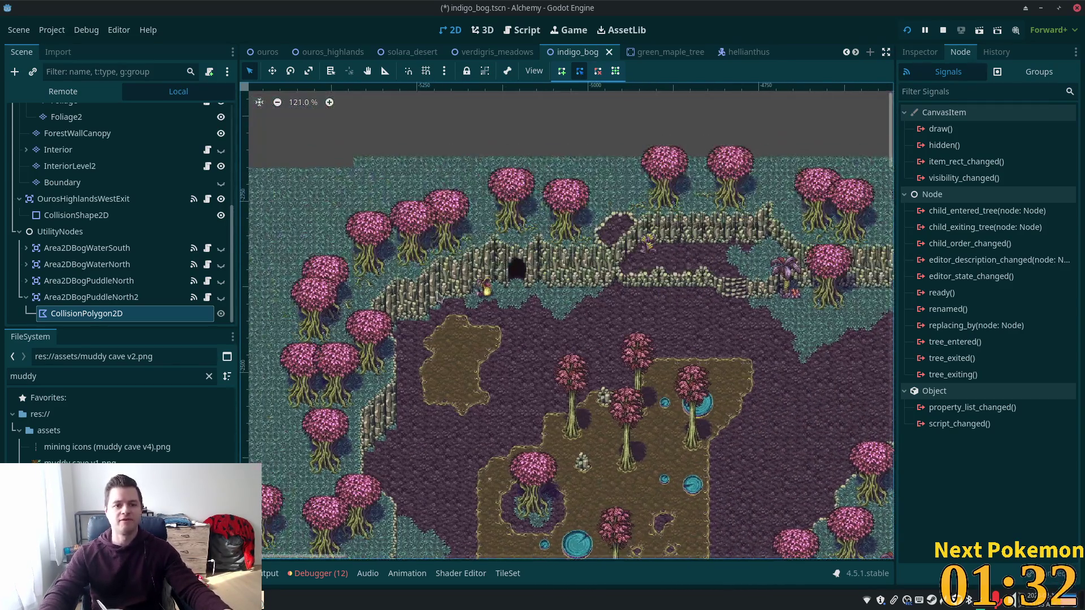
scroll(537, 277, up, 3)
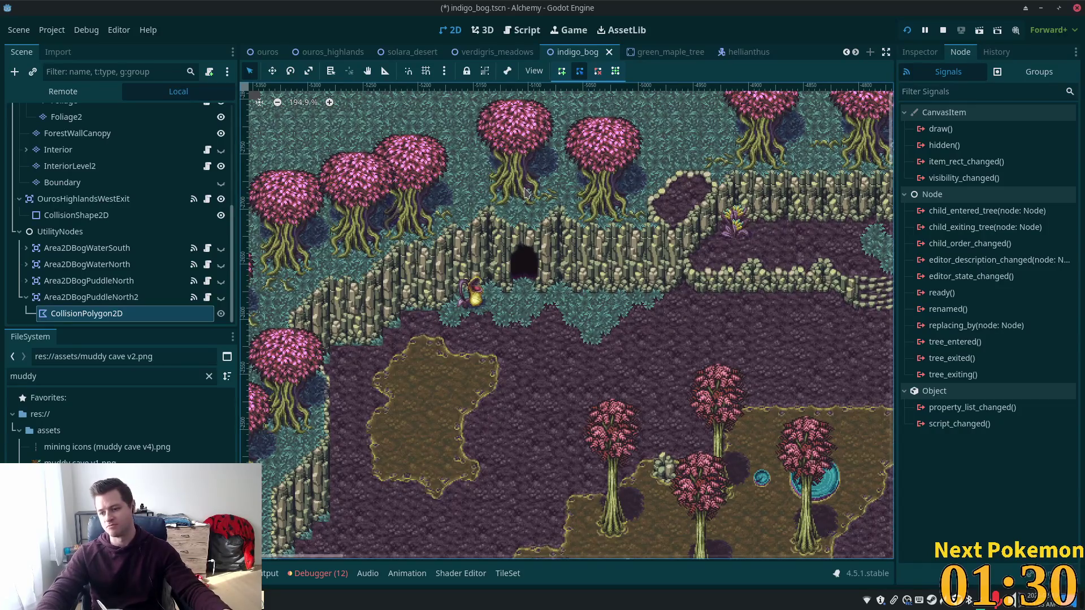
scroll(530, 181, up, 10)
scroll(615, 396, down, 6)
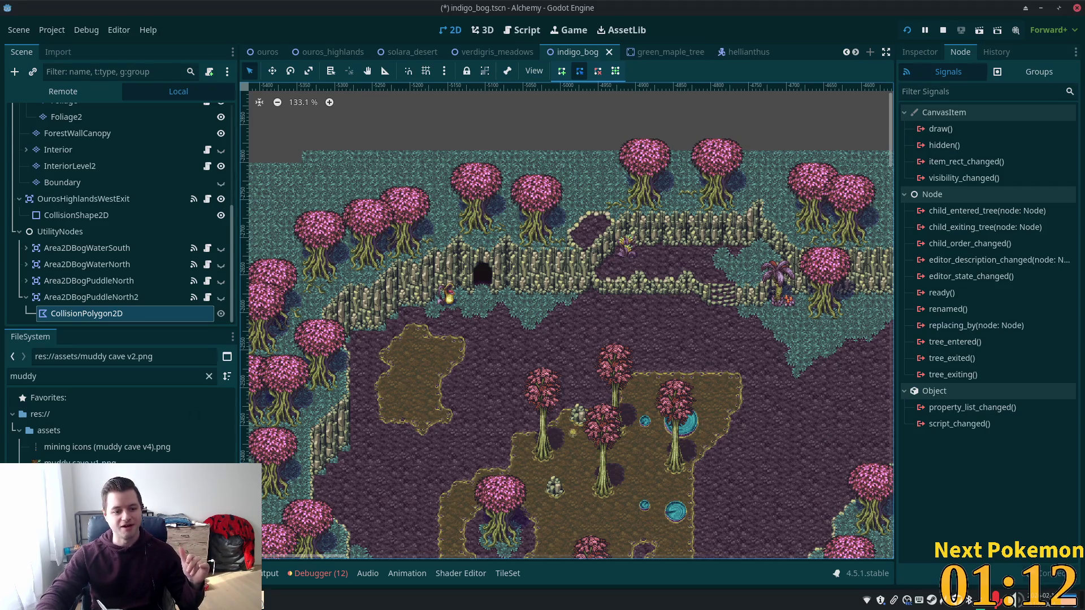
Open muddy cave v4.png from the muddy cave sheets folder in Thunar.
click(249, 600)
click(286, 556)
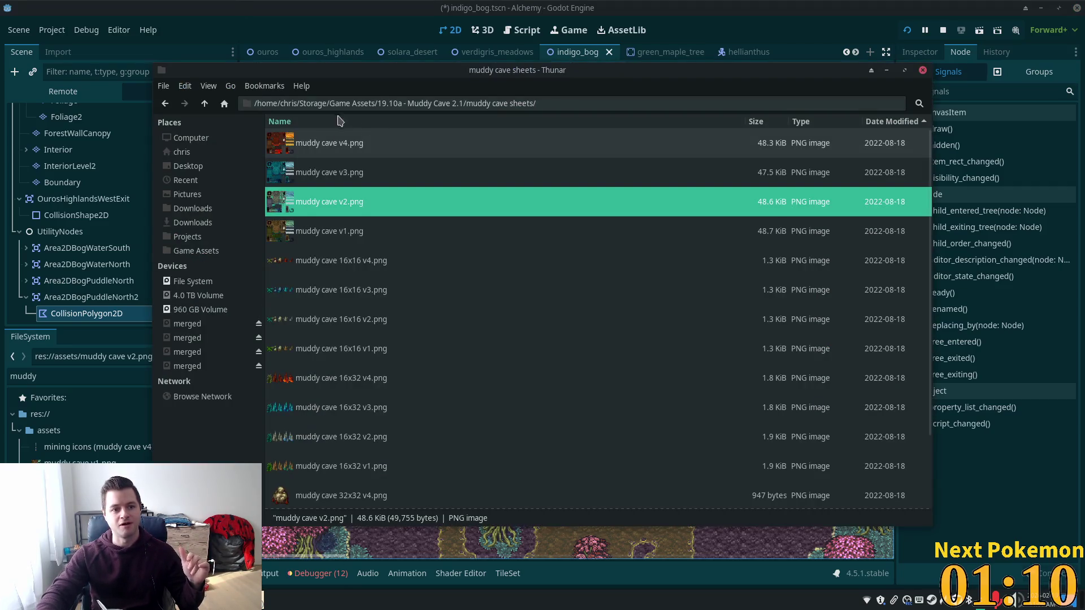
click(330, 143)
double_click(326, 148)
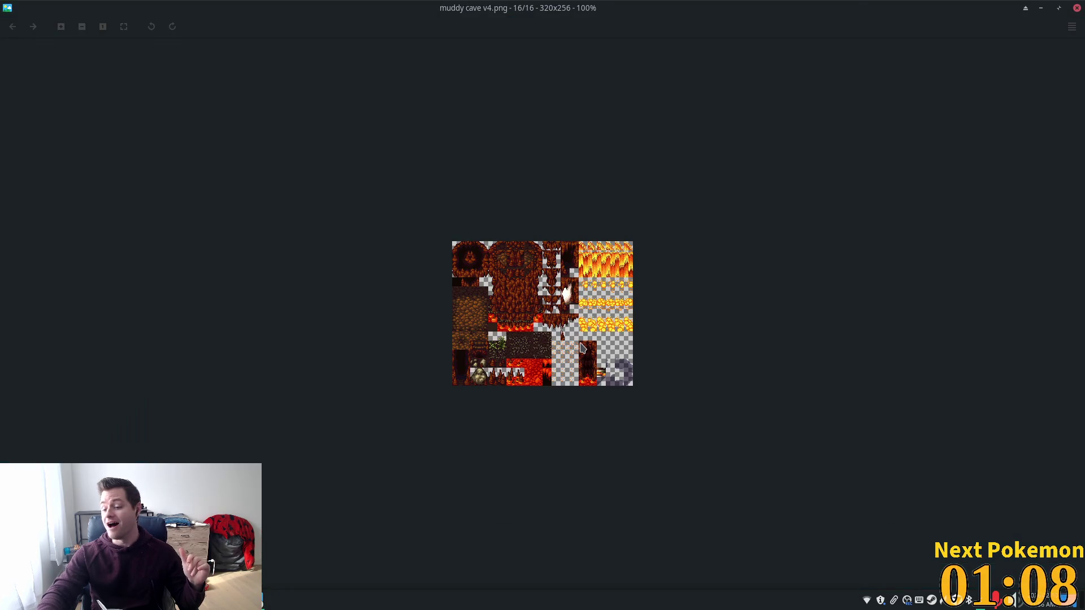
scroll(582, 348, up, 2)
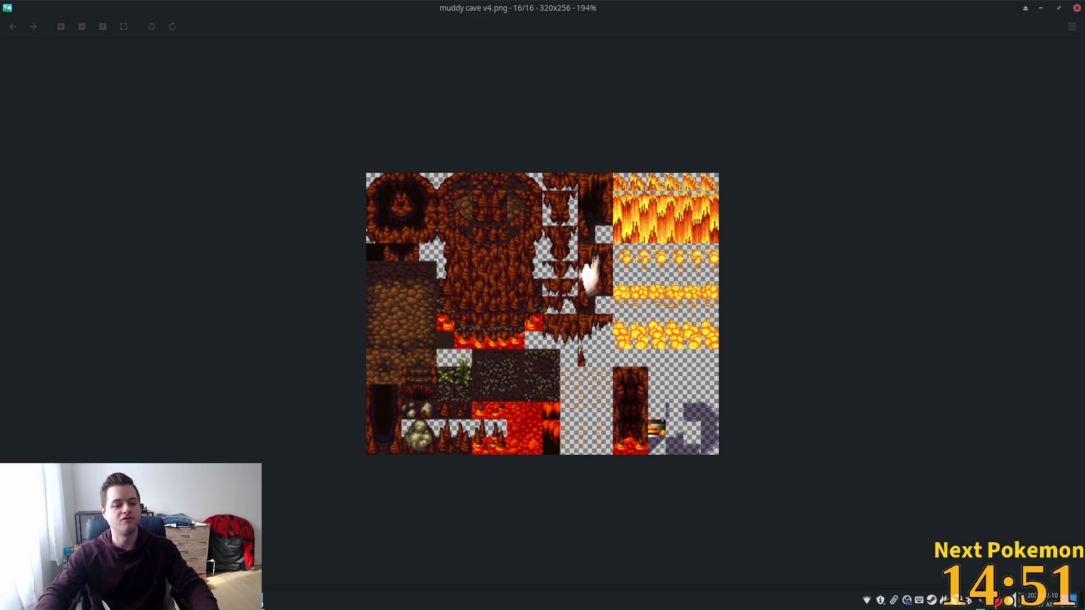
click(226, 600)
Search the PokemonCommunityGame collection for 'kingler'.
click(263, 481)
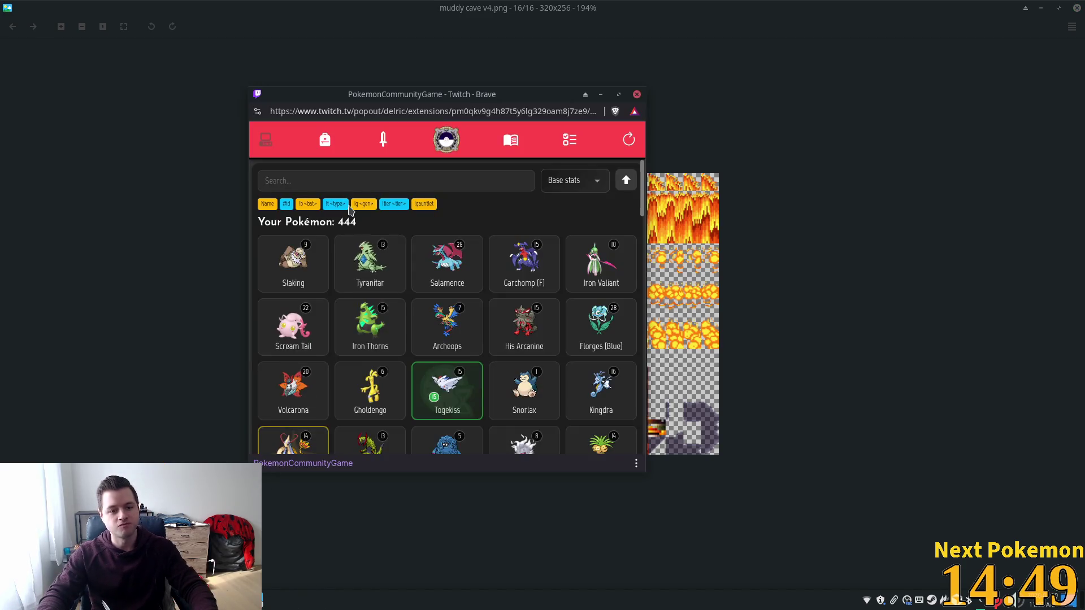
click(324, 177)
text(kim)
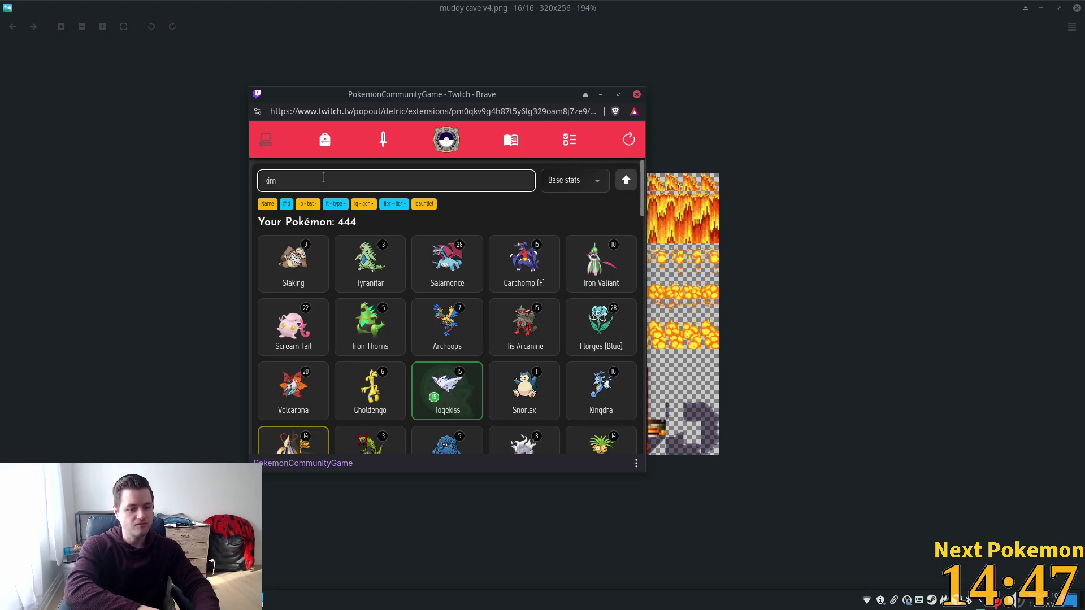
key(BackSpace)
key(BackSpace)
text(ingler)
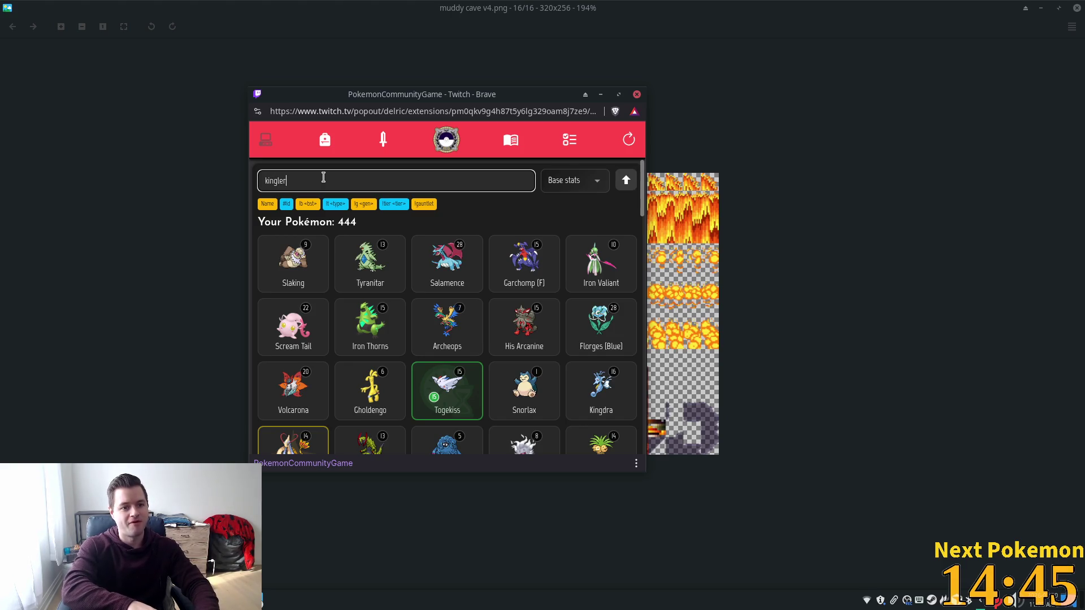
Clear the search, then minimize the Pokémon popup and the muddy cave sprite-sheet viewer.
key(ctrl+a)
key(BackSpace)
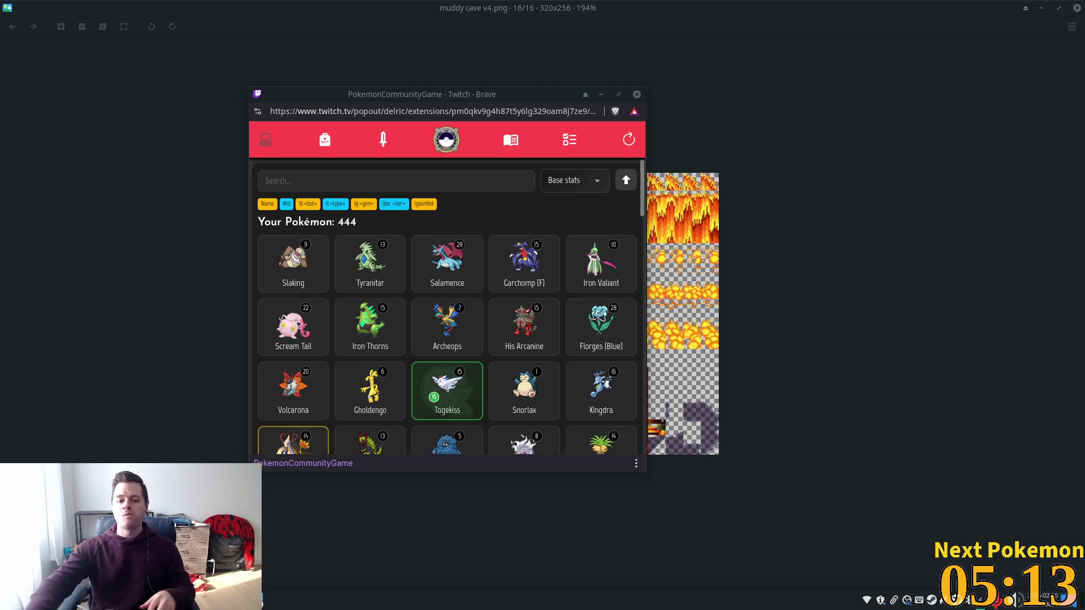
click(602, 96)
click(1042, 10)
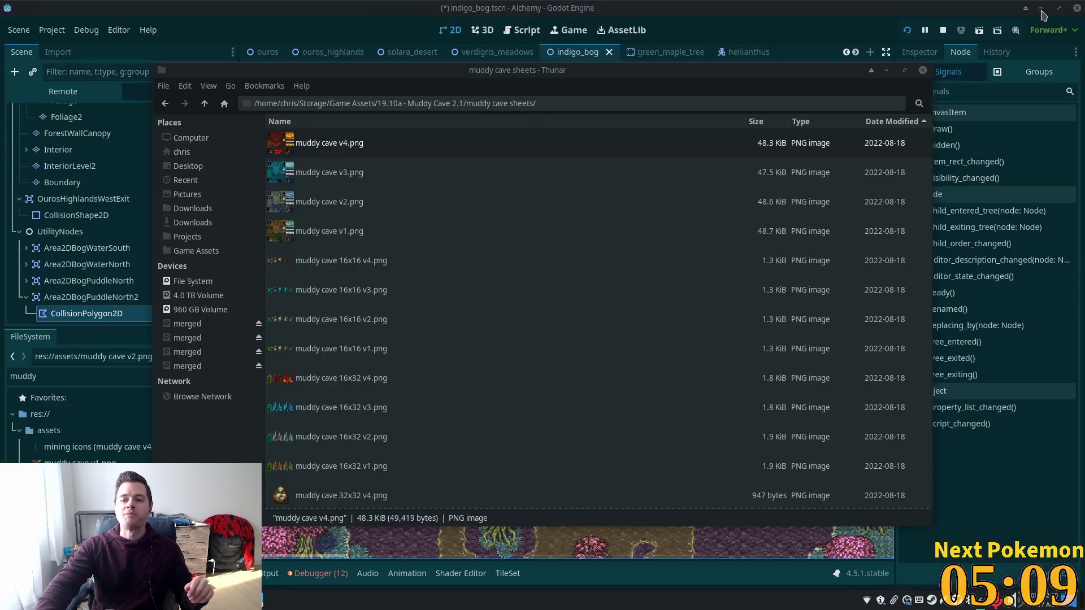
Dismiss the file manager and close the green_maple_tree, hellianthus and character_spawner scene tabs.
click(887, 70)
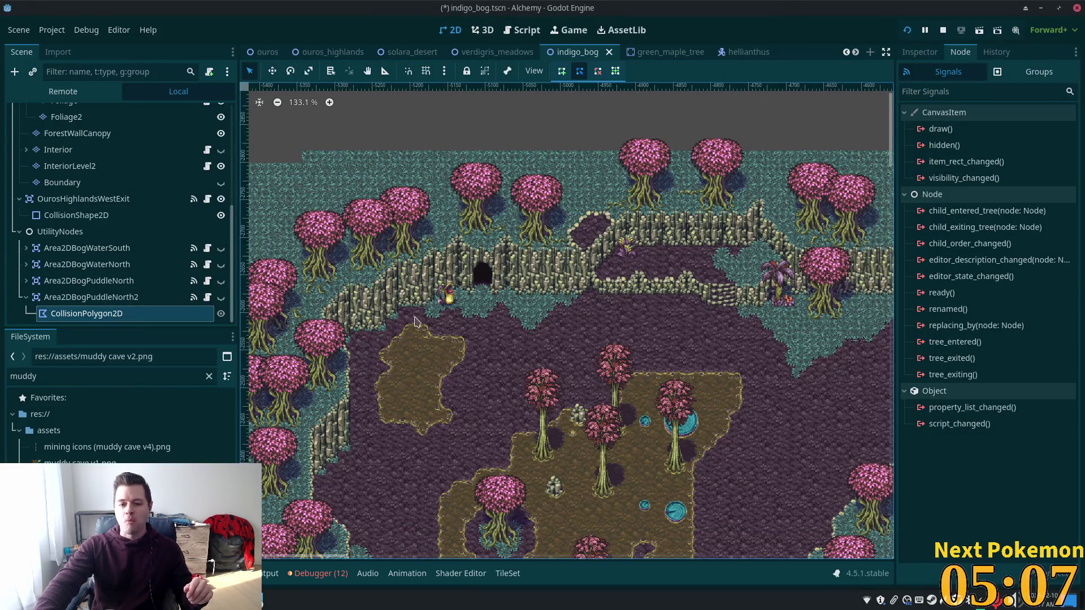
mouse_move(681, 57)
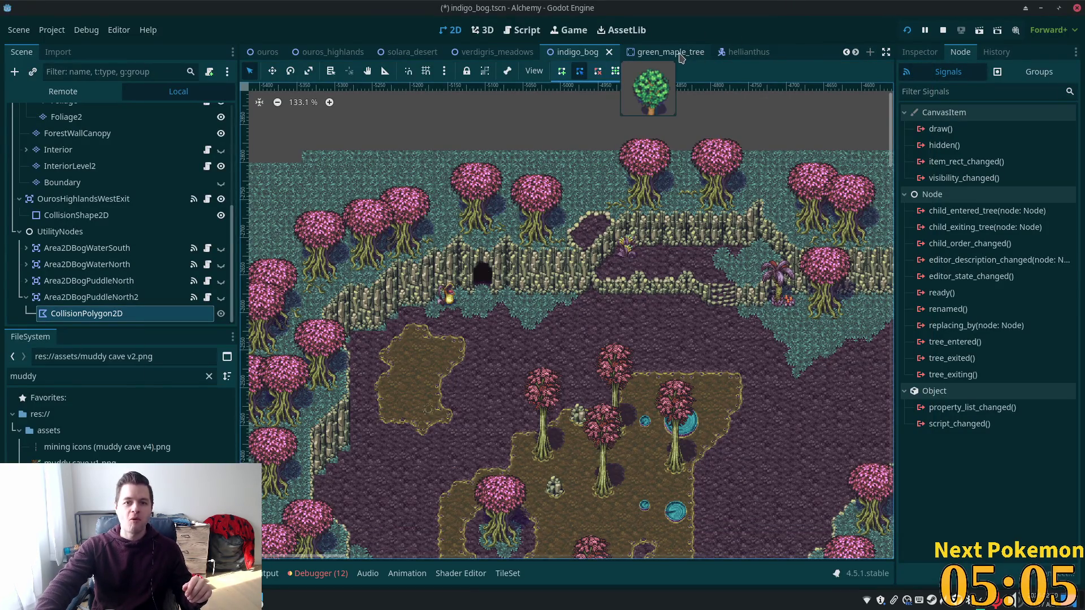
scroll(681, 57, down, 2)
click(571, 58)
click(573, 52)
click(543, 53)
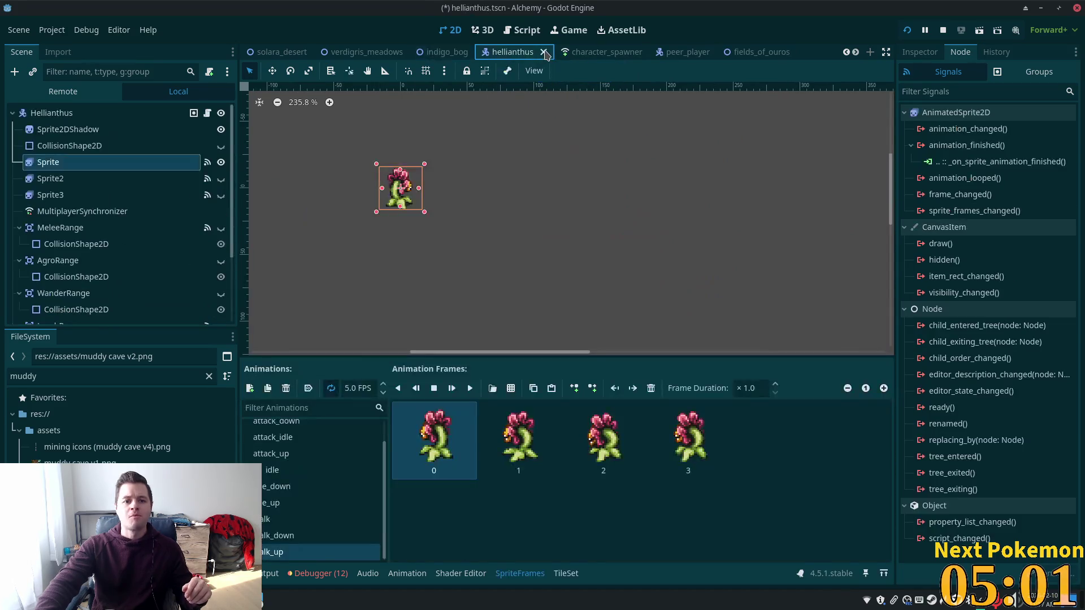
click(543, 52)
click(547, 54)
click(567, 53)
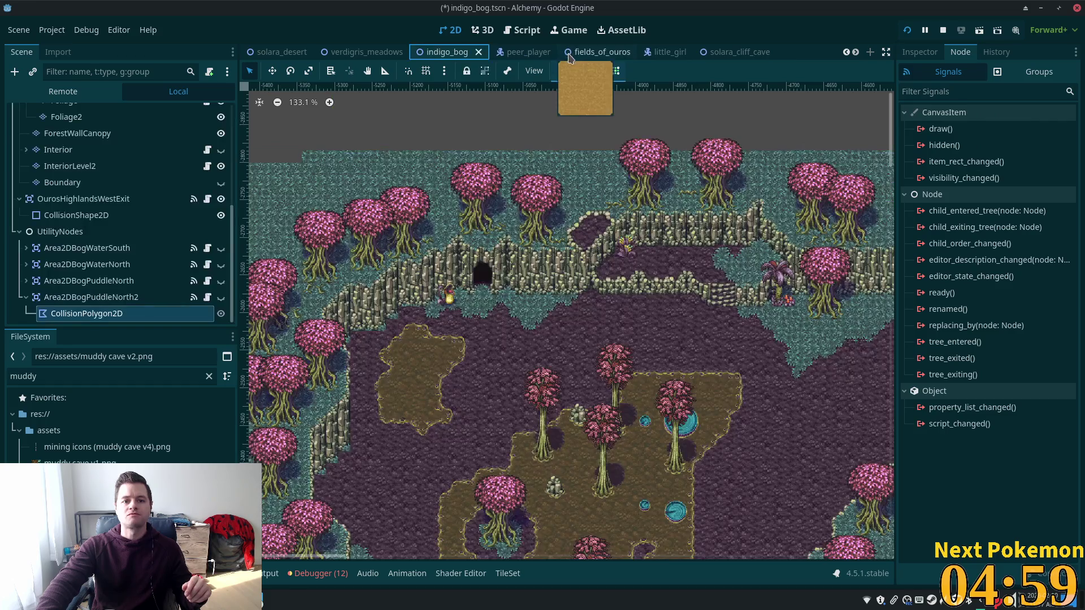
Close the peer_player, fields_of_ouros and little_girl scene tabs.
click(550, 53)
click(547, 52)
click(542, 54)
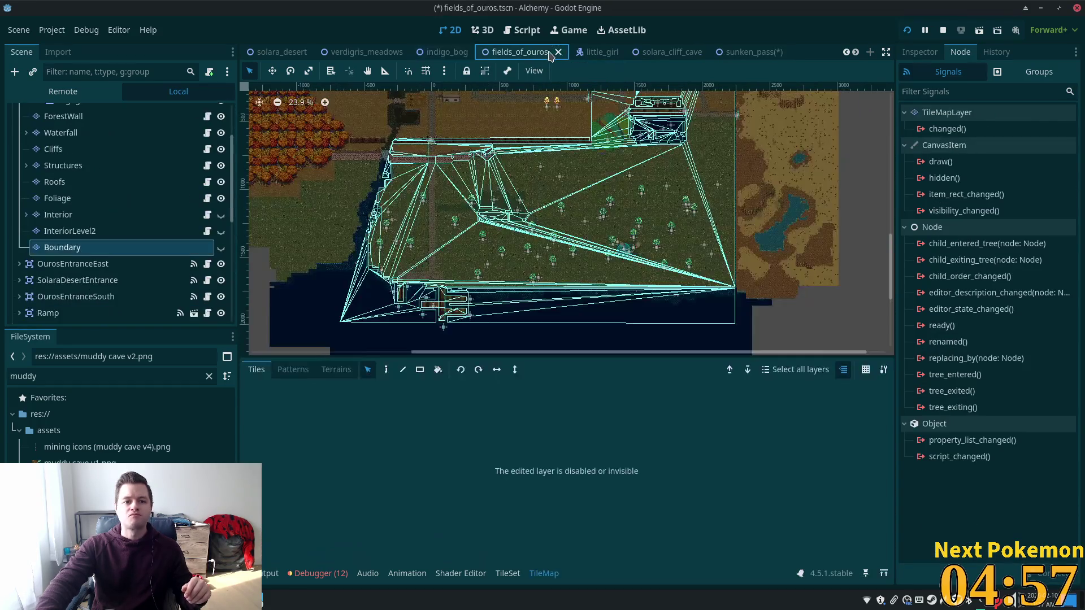
click(558, 52)
click(531, 54)
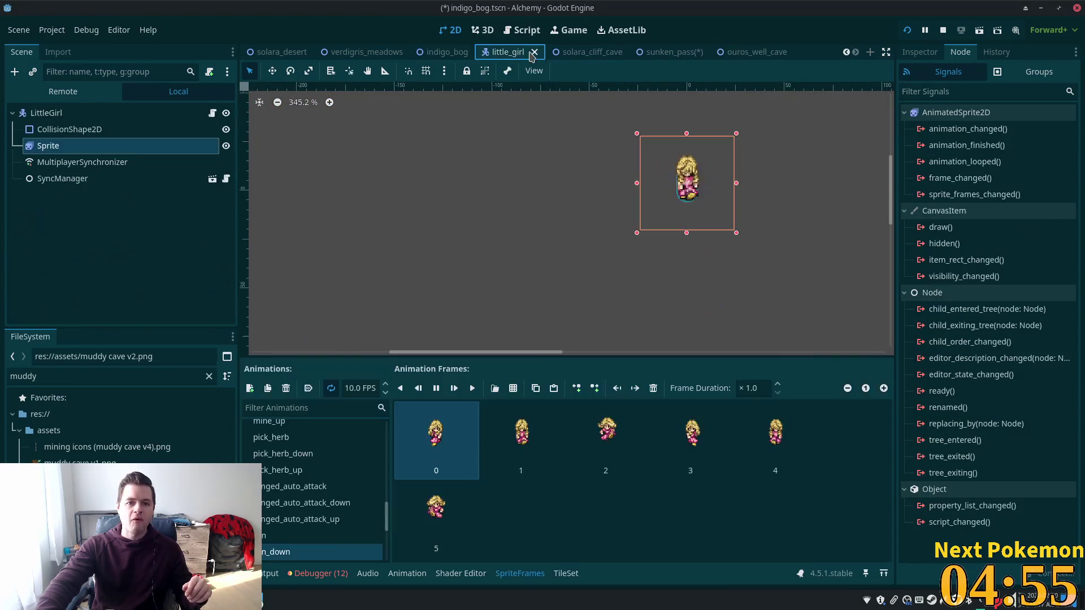
click(533, 53)
Close the verdigris_meadows, solara_desert, sand_obelisk and ouros scene tabs.
click(528, 54)
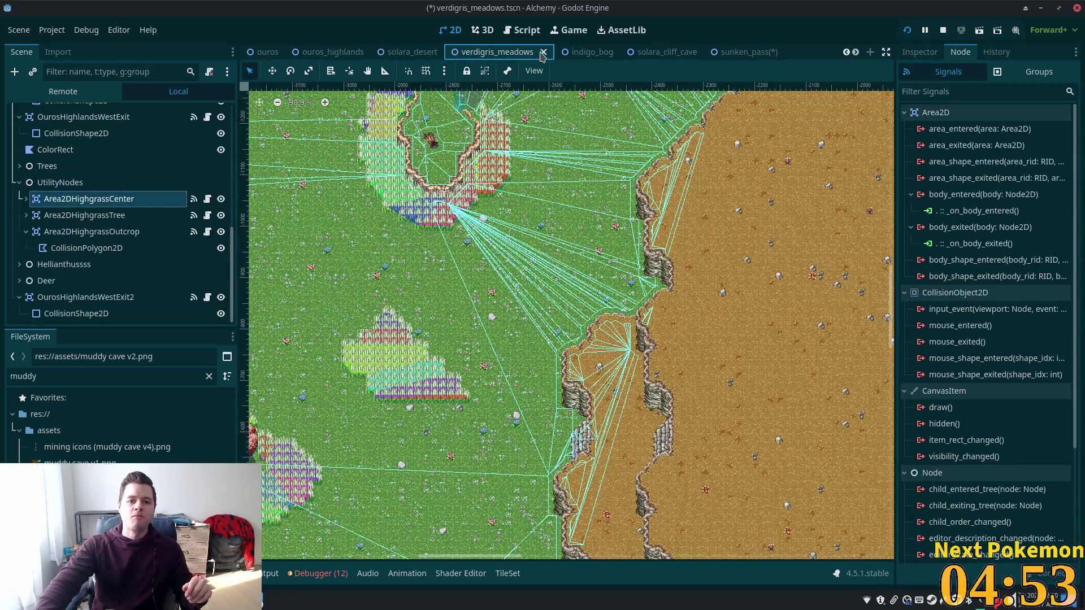
click(543, 53)
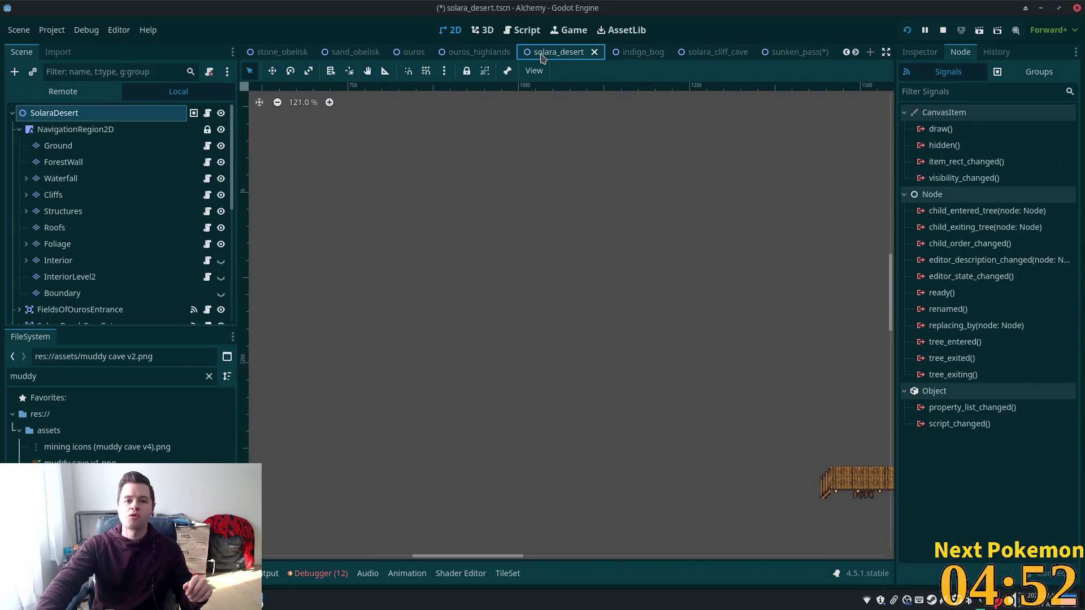
click(595, 52)
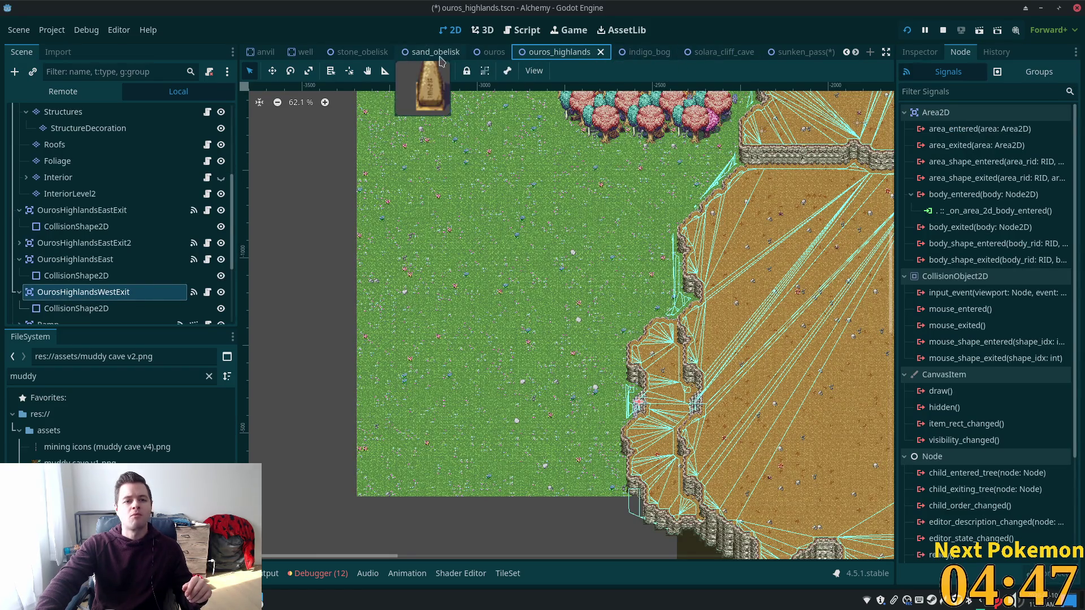
click(467, 53)
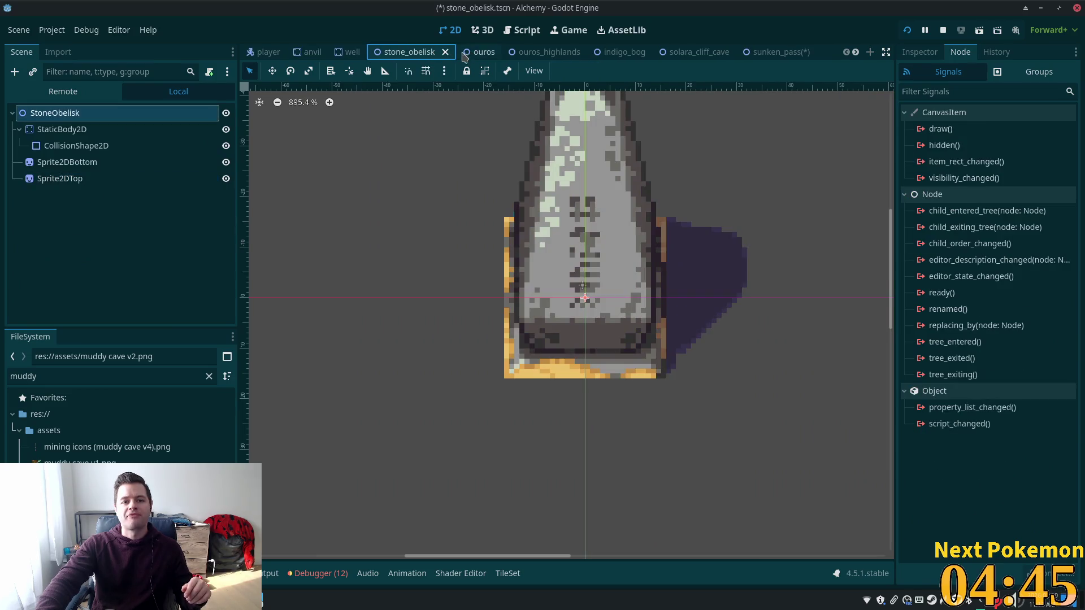
click(474, 52)
click(497, 52)
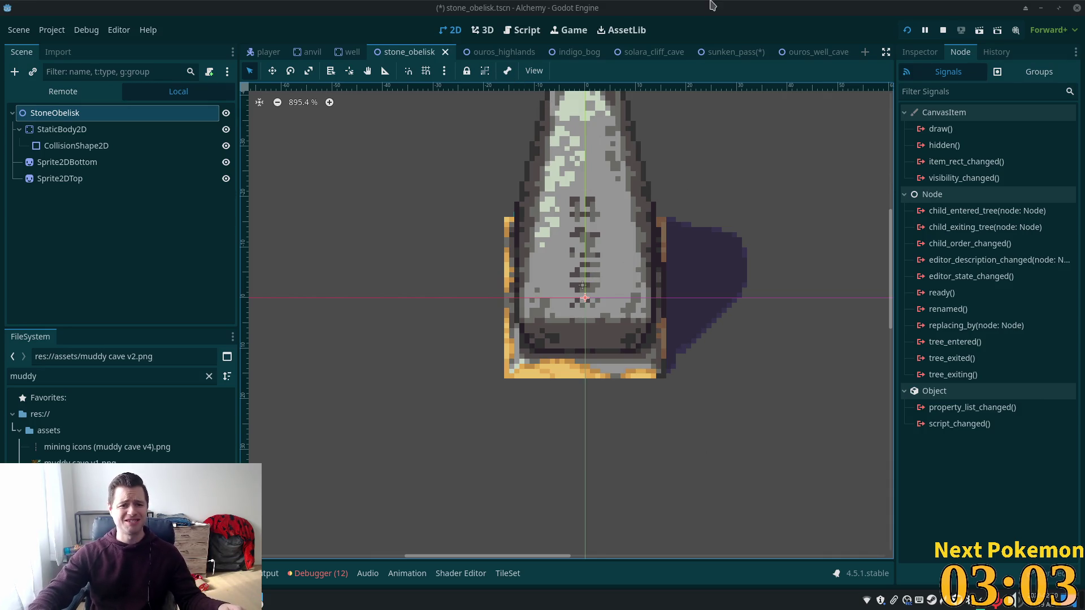
click(729, 52)
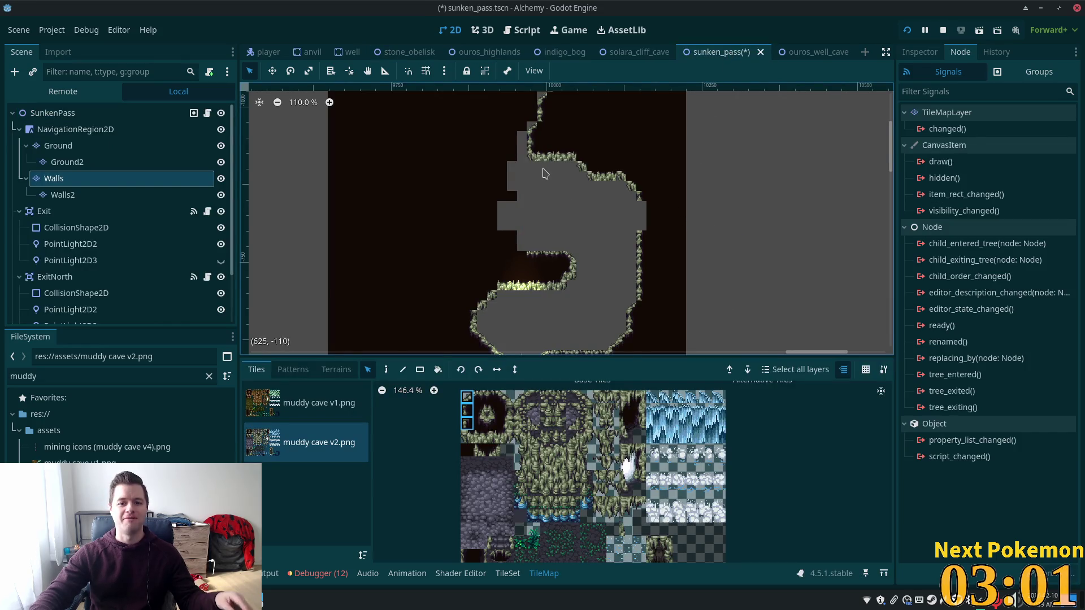
Pick two top-row muddy cave wall tiles and extend the lower cave's upper ledge leftward.
scroll(539, 172, up, 1)
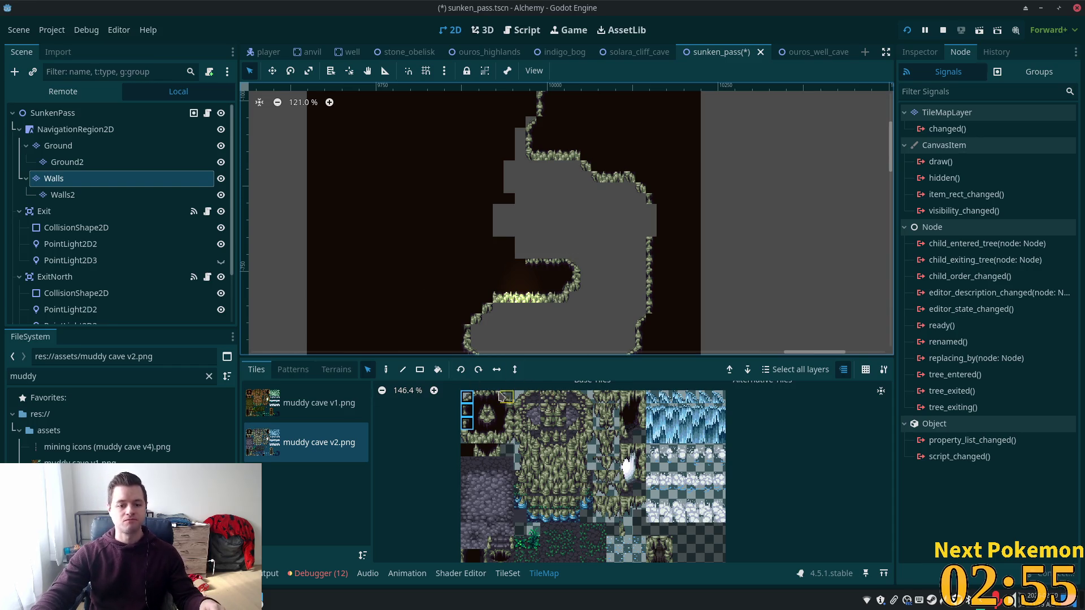
drag(480, 397, 493, 398)
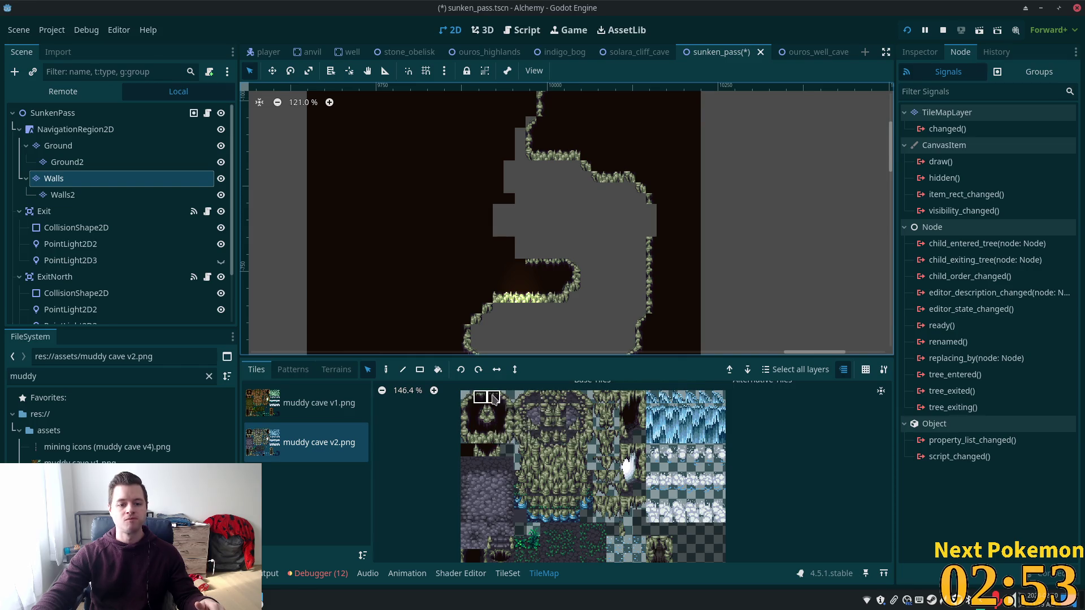
key(d)
drag(515, 260, 491, 264)
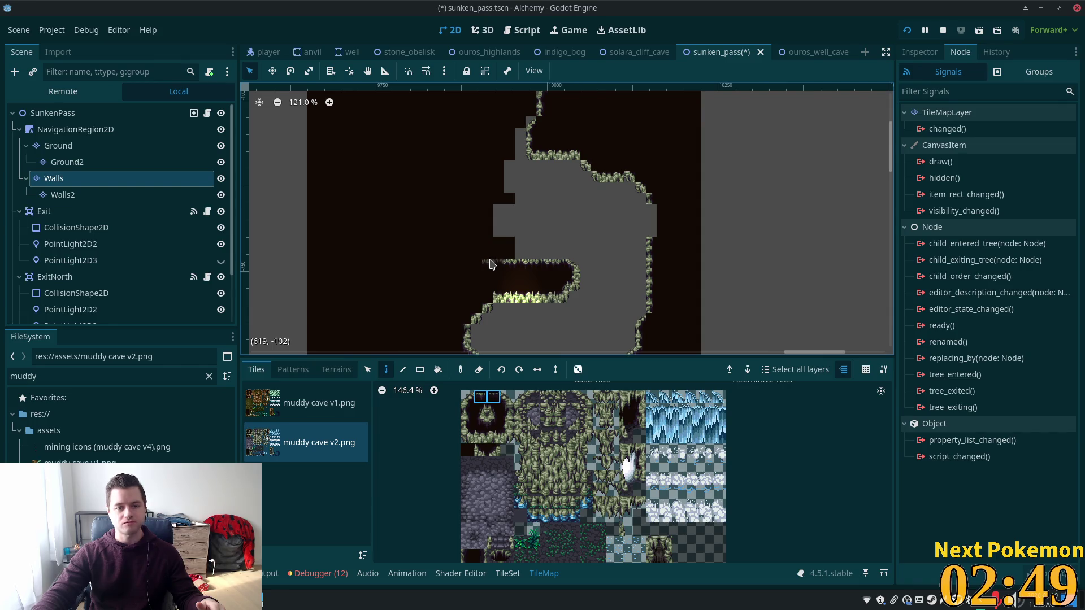
Rotate the wall tile and paint a diagonal wall running up-left from the ledge.
key(z)
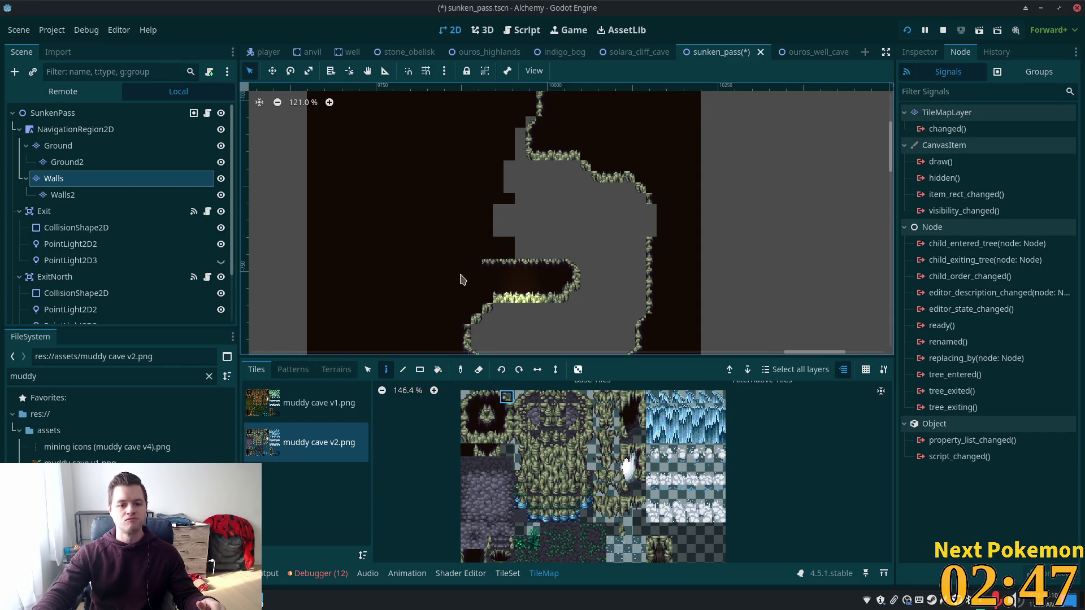
click(476, 254)
click(465, 242)
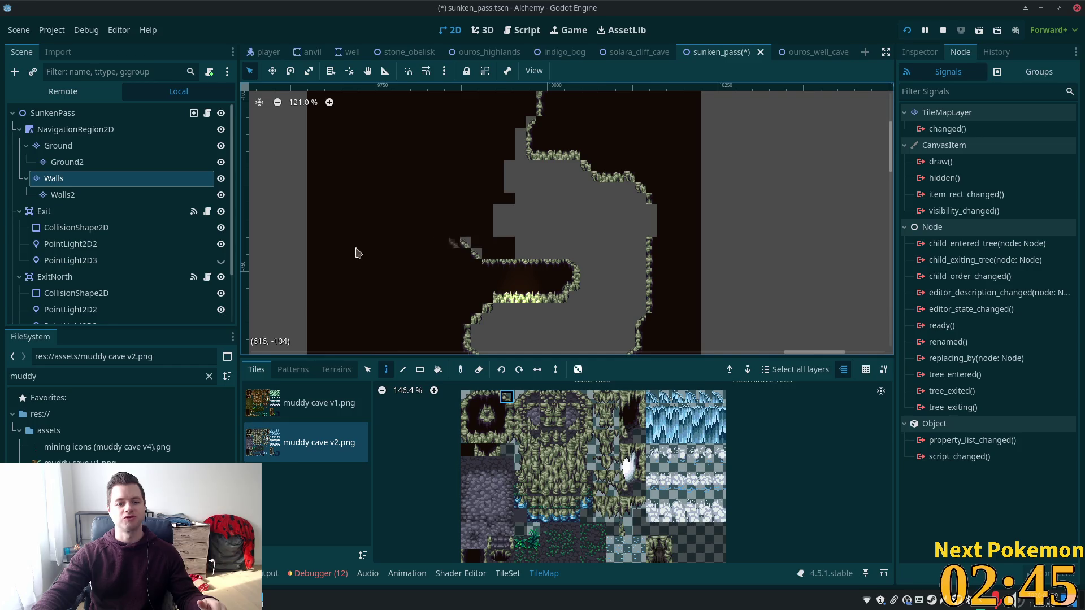
click(432, 231)
click(454, 232)
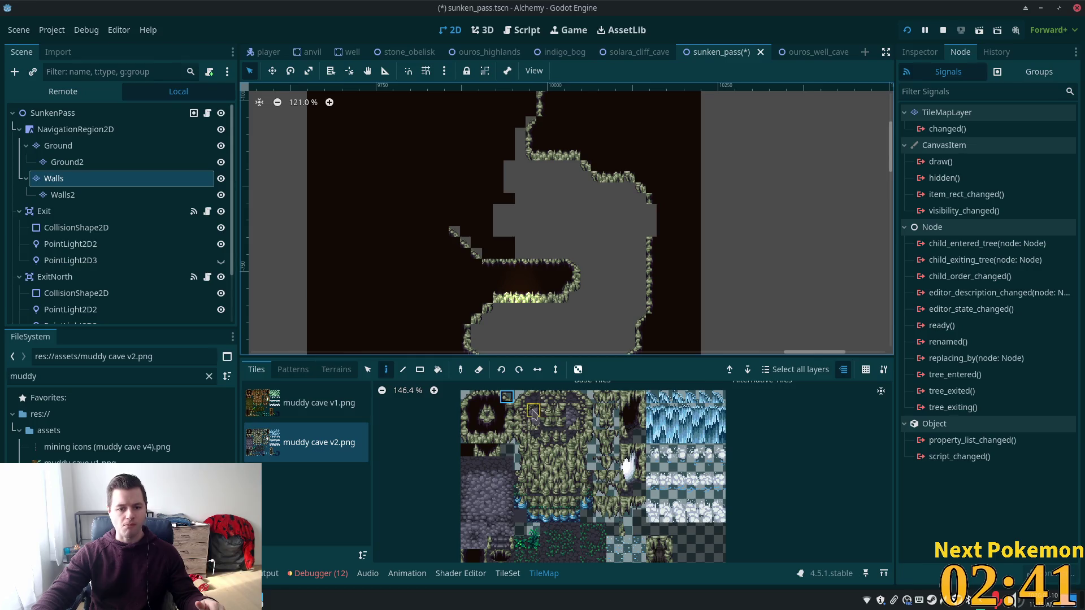
Paint stacked wall tiles on the cave's right edge, then narrow the brush to one top tile.
drag(467, 410, 467, 424)
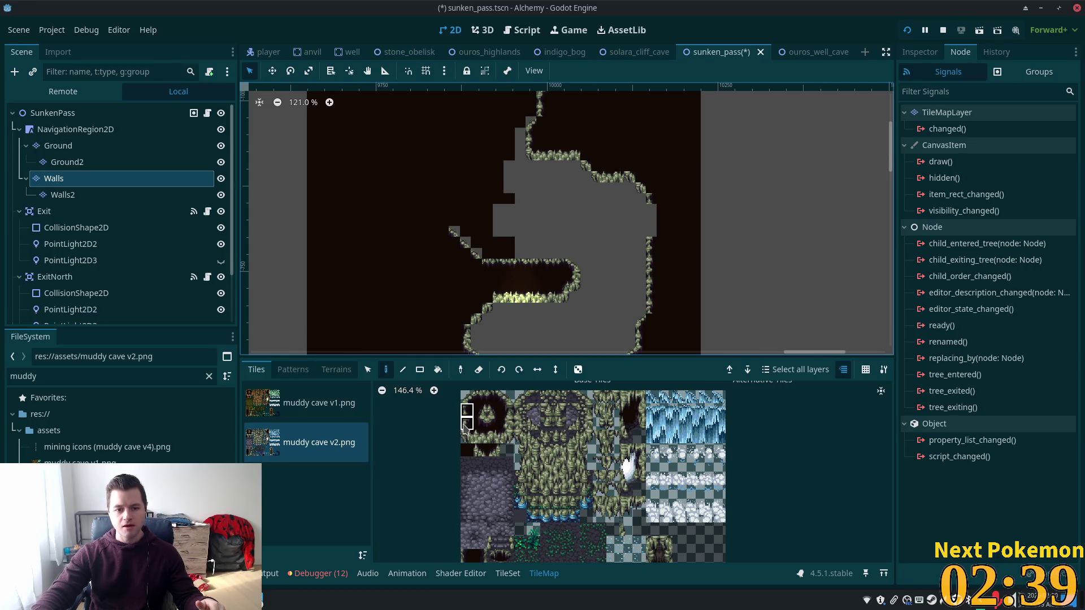
click(651, 216)
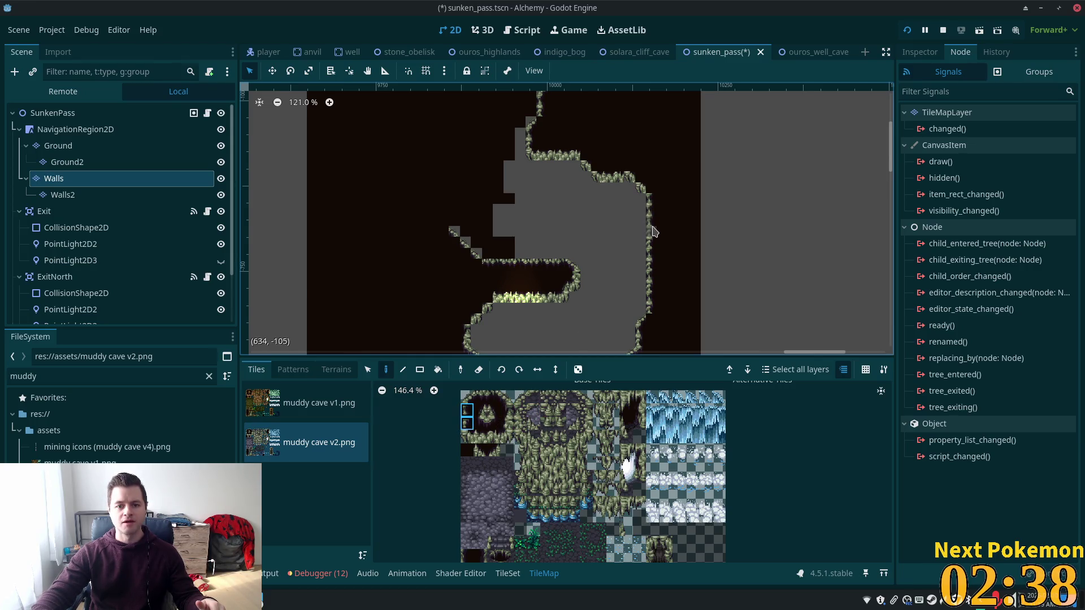
click(467, 411)
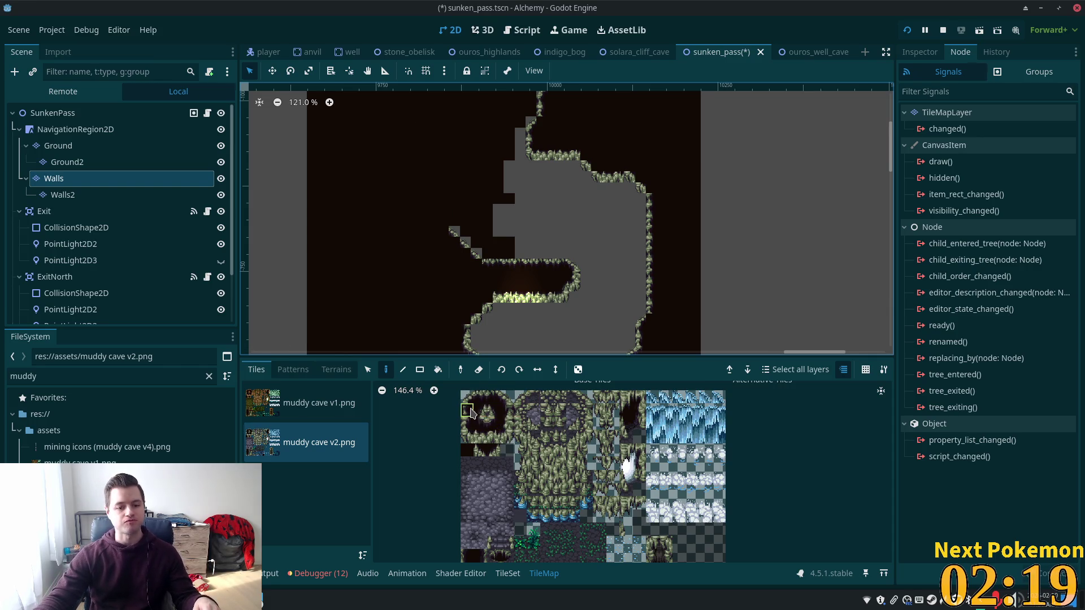
Build a column of stacked side-wall tiles along the cave's left side.
drag(507, 409, 507, 424)
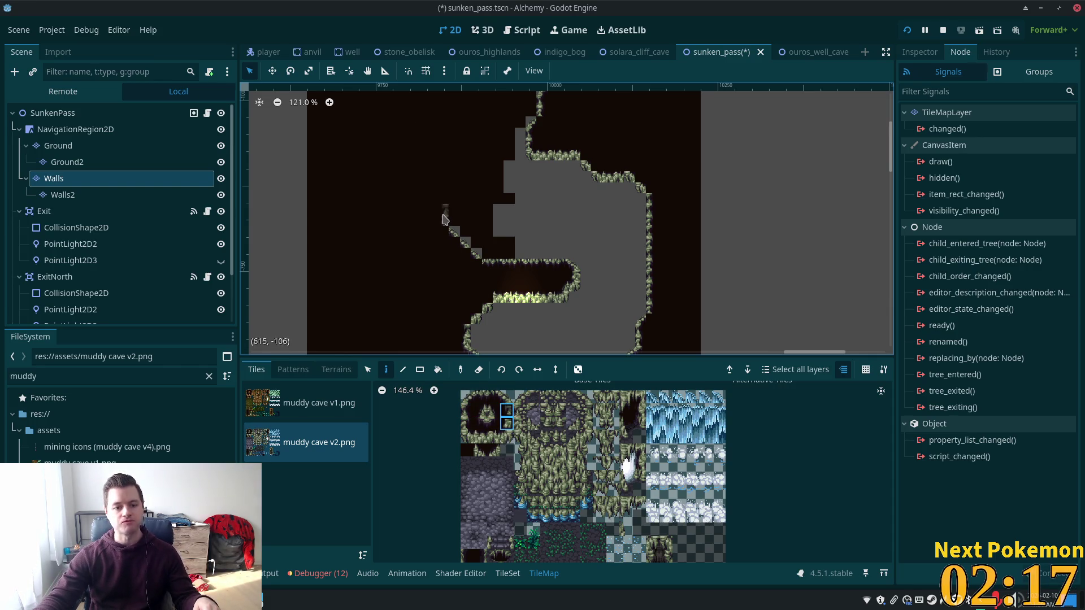
click(444, 214)
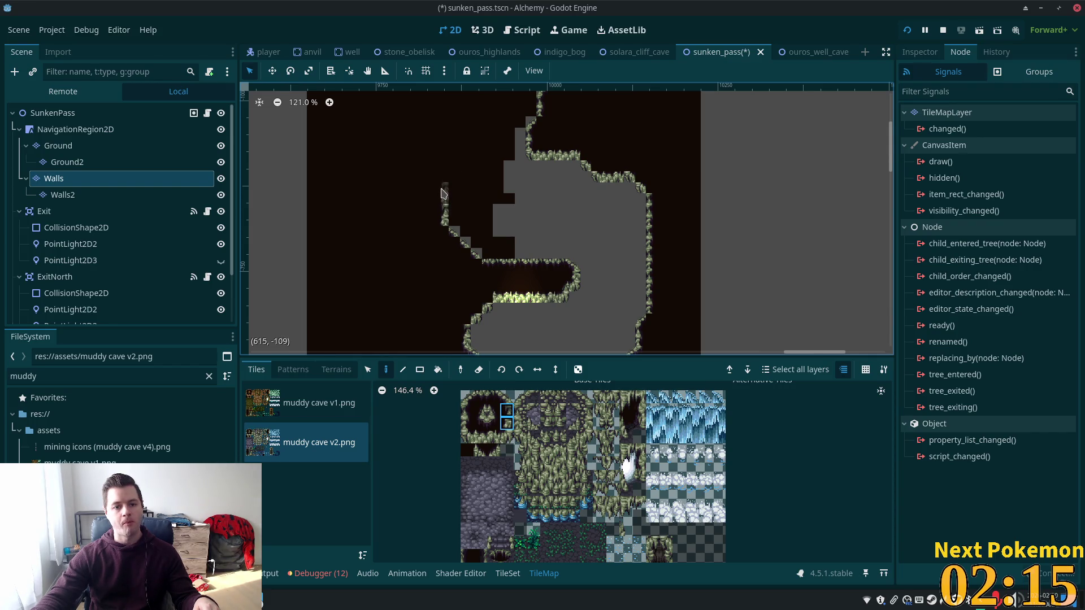
click(444, 195)
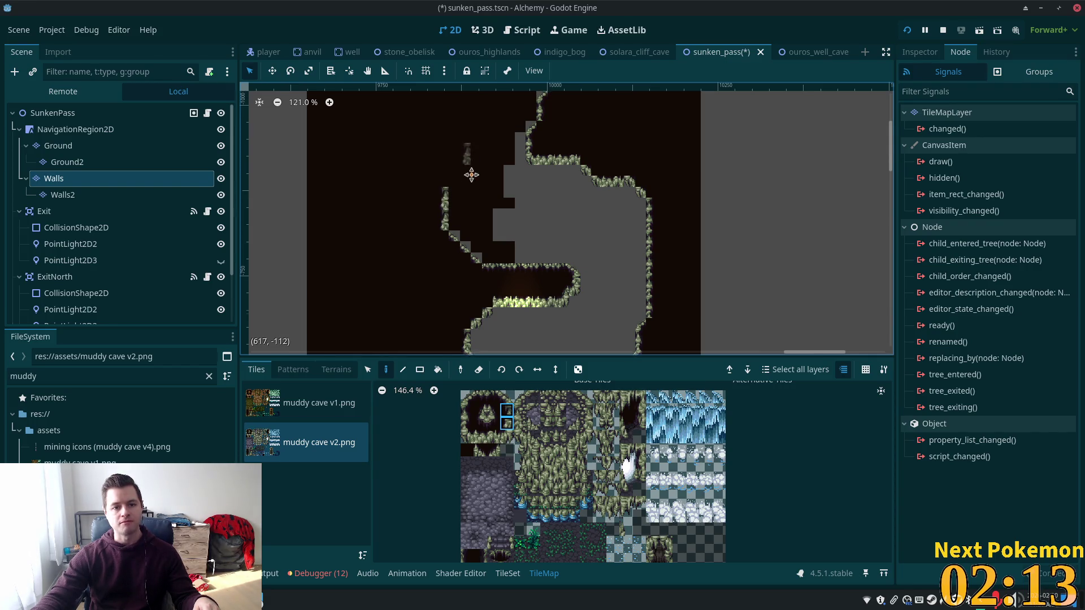
scroll(470, 167, up, 3)
click(464, 254)
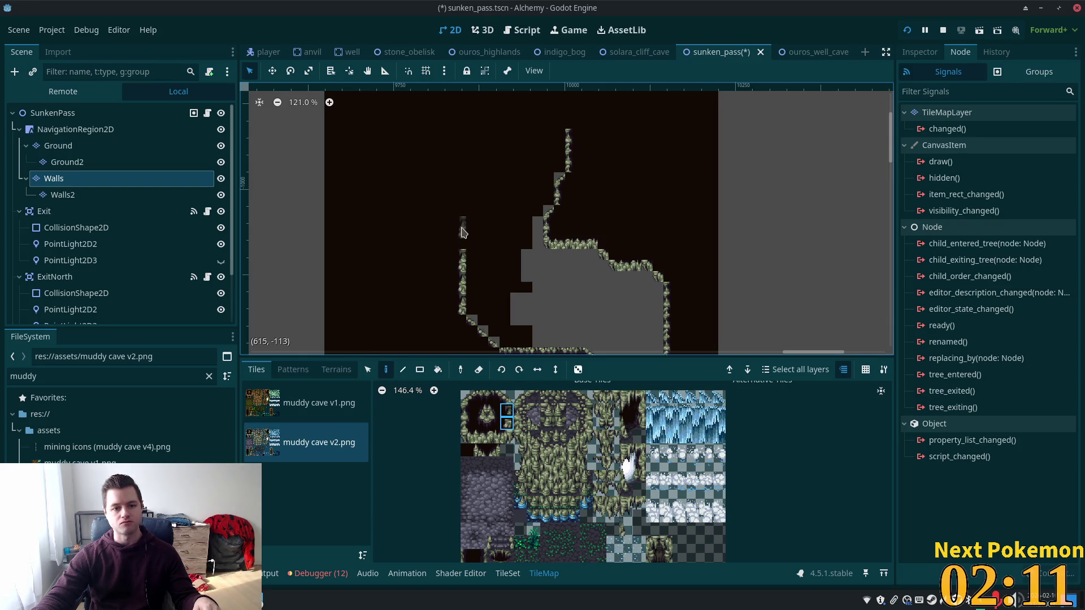
click(463, 231)
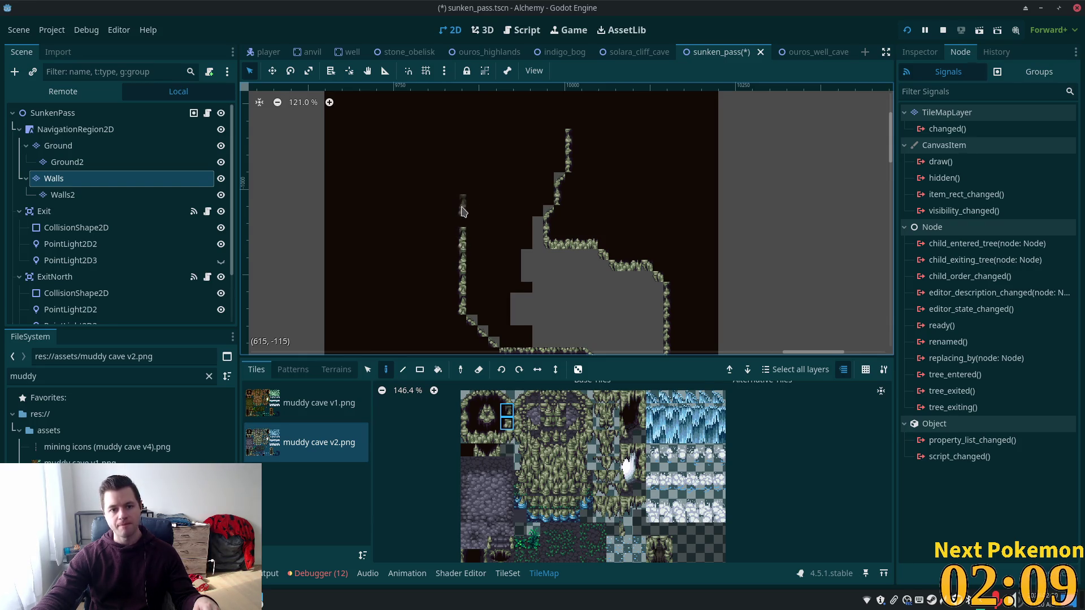
click(462, 218)
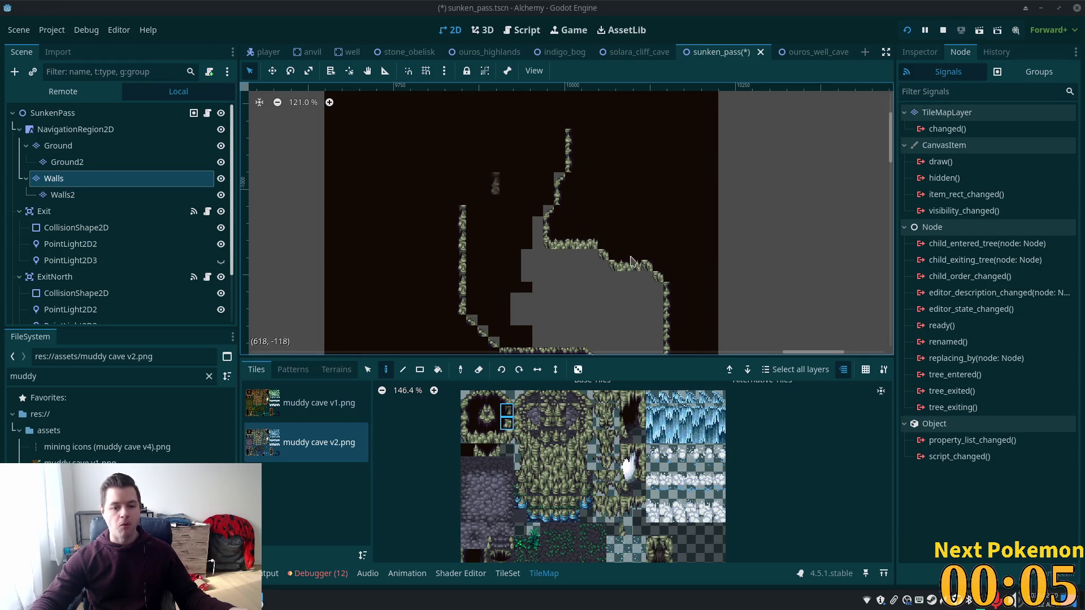
With the Rectangle tool, paint a wall block, erase a surrounding rectangle, then undo part of the erase.
key(r)
drag(537, 345, 502, 306)
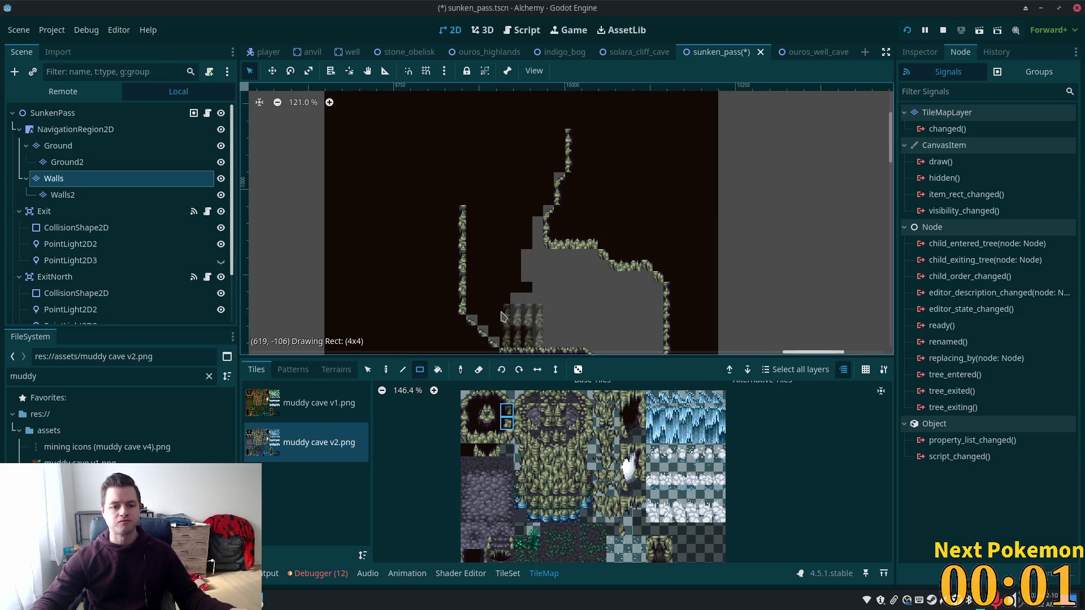
drag(530, 344, 479, 283)
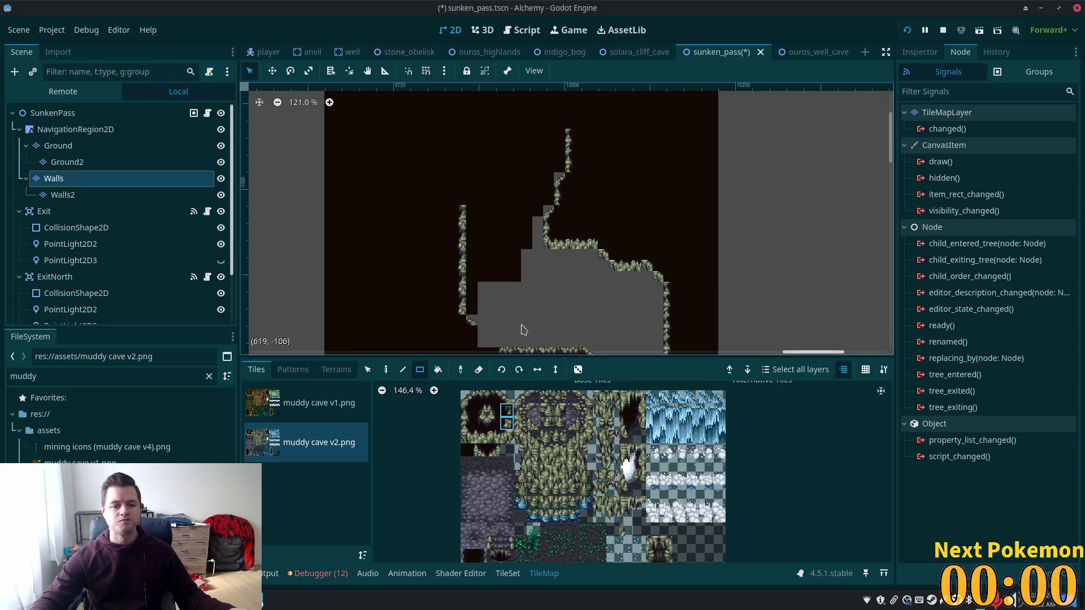
key(ctrl+z)
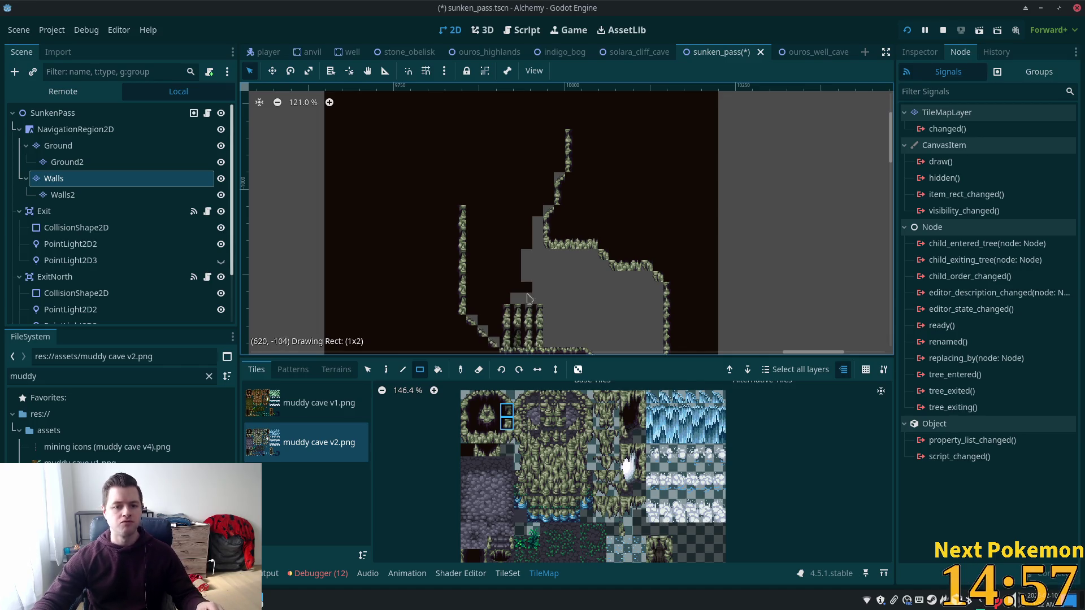
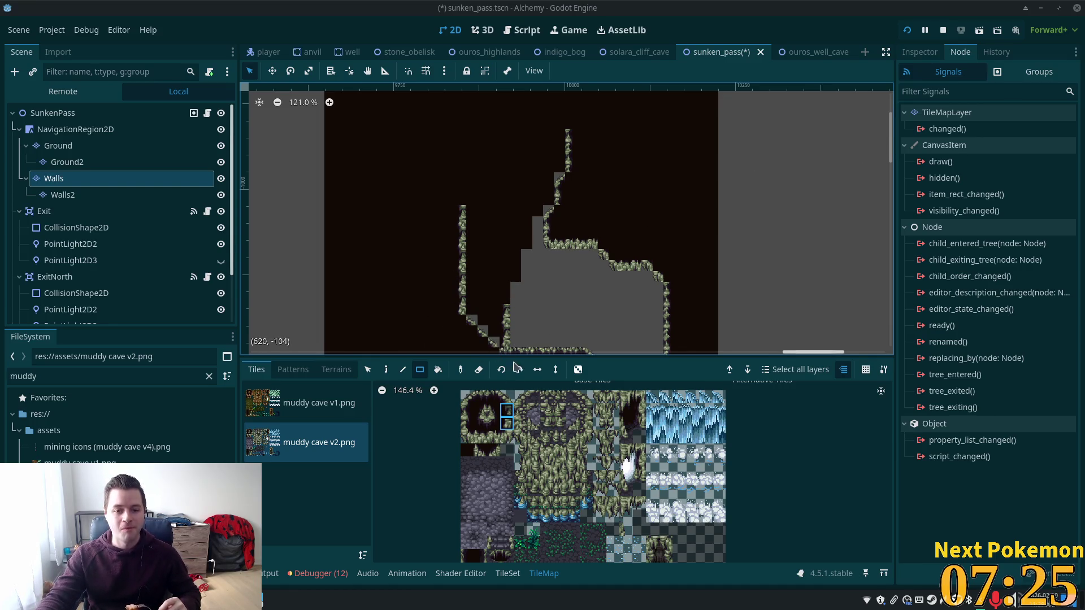
Paint a wide, tall block of grey tiles north of the cave for the corridor.
drag(506, 338, 514, 161)
key(ctrl+z)
drag(492, 338, 517, 154)
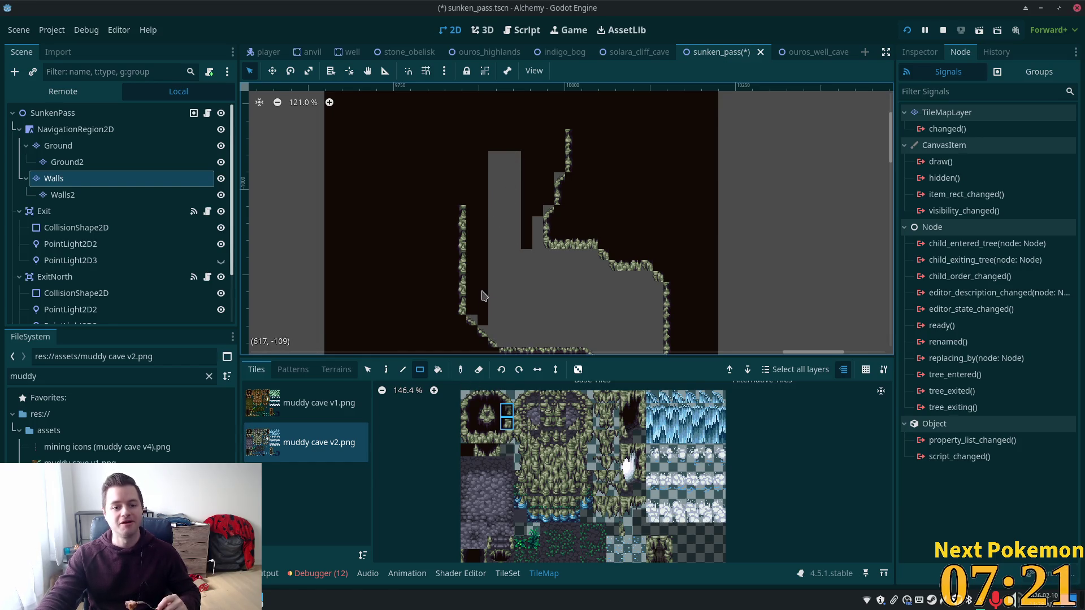
mouse_move(470, 313)
mouse_down()
mouse_move(518, 149)
mouse_move(538, 123)
mouse_up()
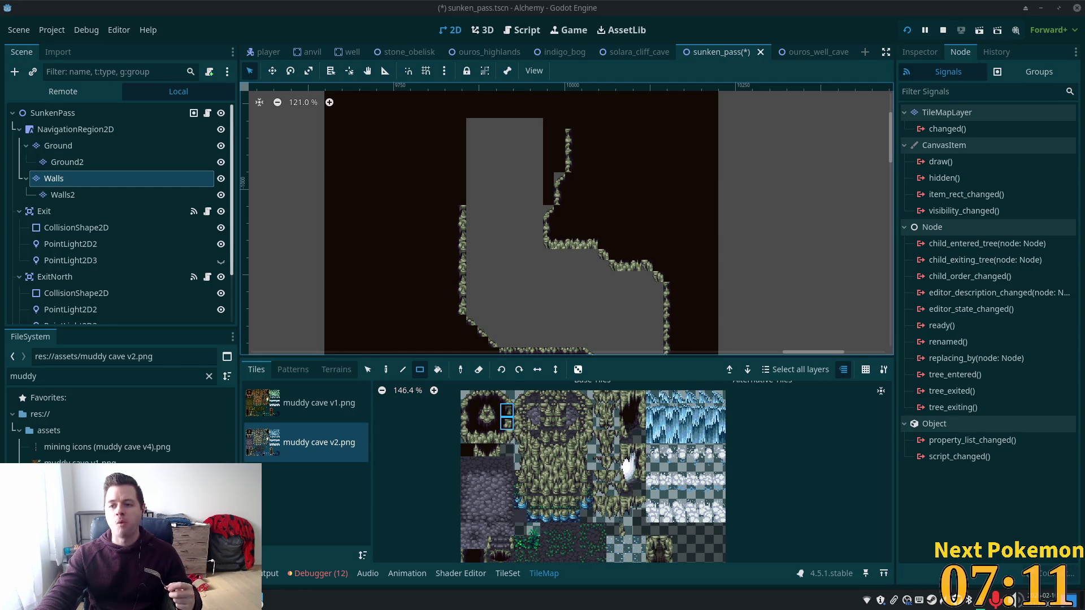
Add two tall one-tile columns further up the corridor's right side.
scroll(561, 170, up, 3)
drag(562, 291, 561, 163)
mouse_move(572, 261)
mouse_down()
mouse_move(570, 105)
mouse_move(526, 109)
mouse_move(503, 204)
mouse_move(568, 116)
mouse_up()
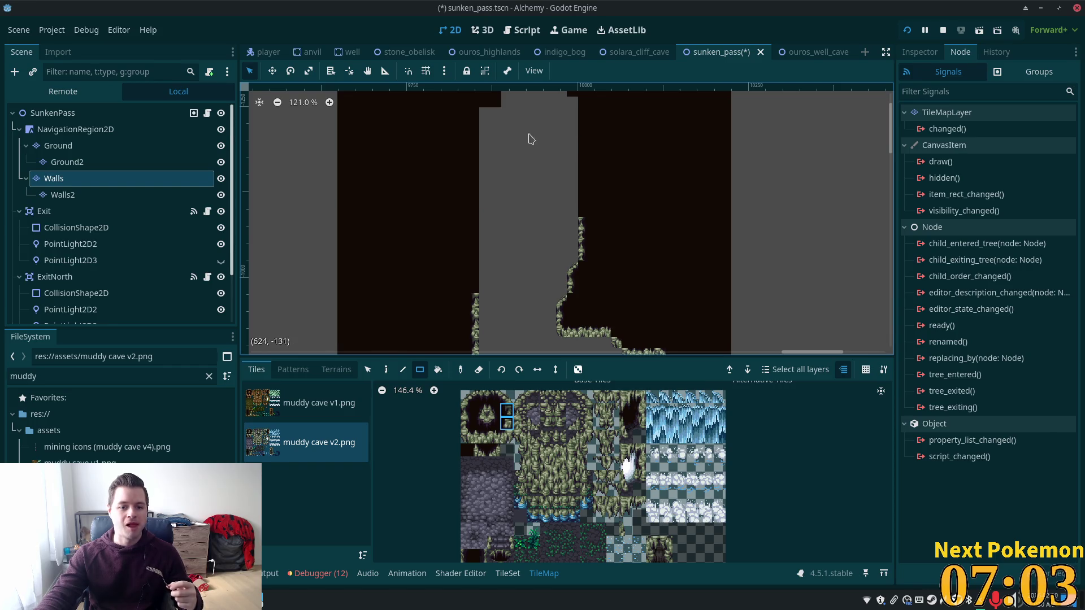
scroll(510, 208, up, 2)
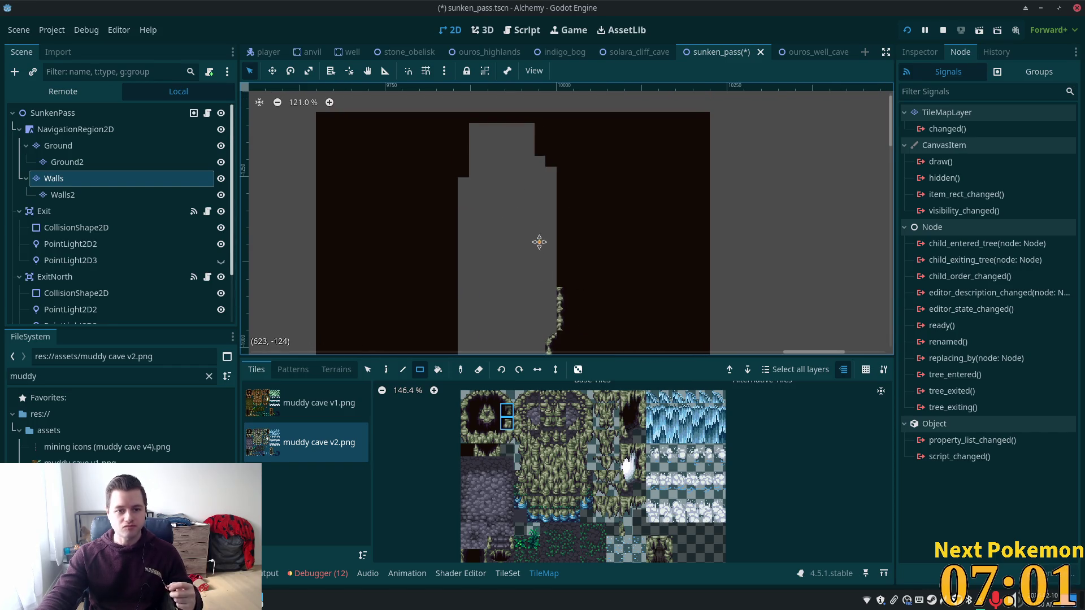
scroll(537, 247, down, 5)
scroll(604, 218, down, 1)
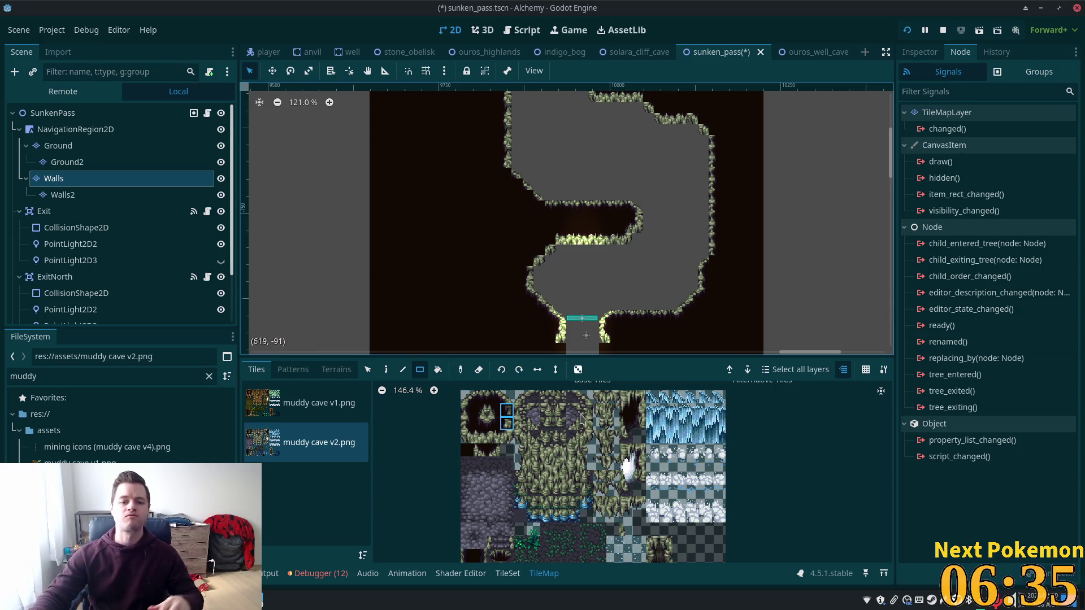
scroll(658, 113, up, 3)
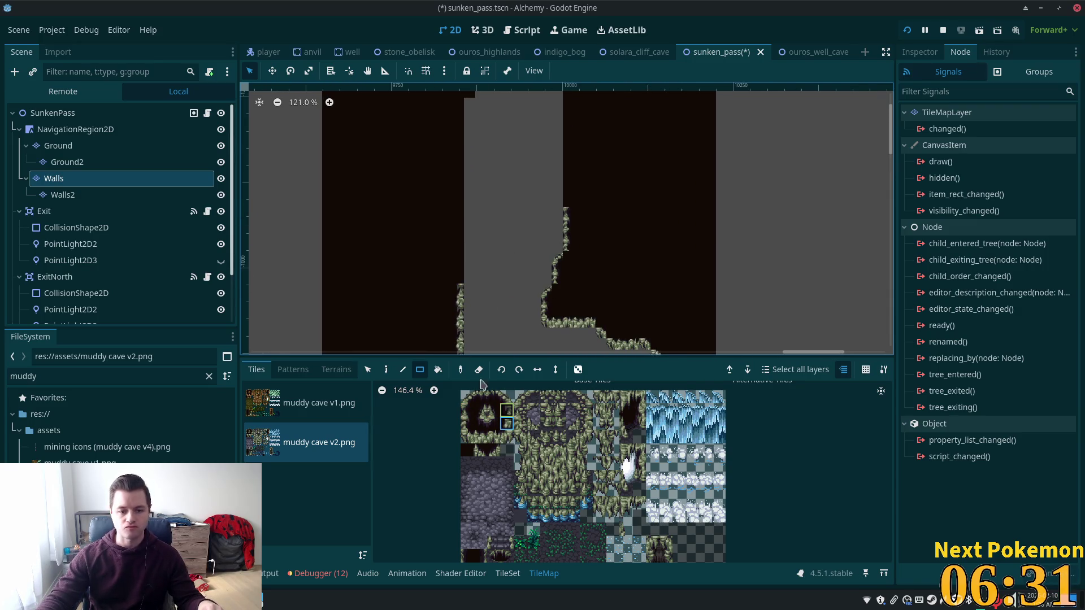
With the Pencil tool, add one wall tile atop the left wall, then pick two stacked wall tiles.
key(d)
click(461, 274)
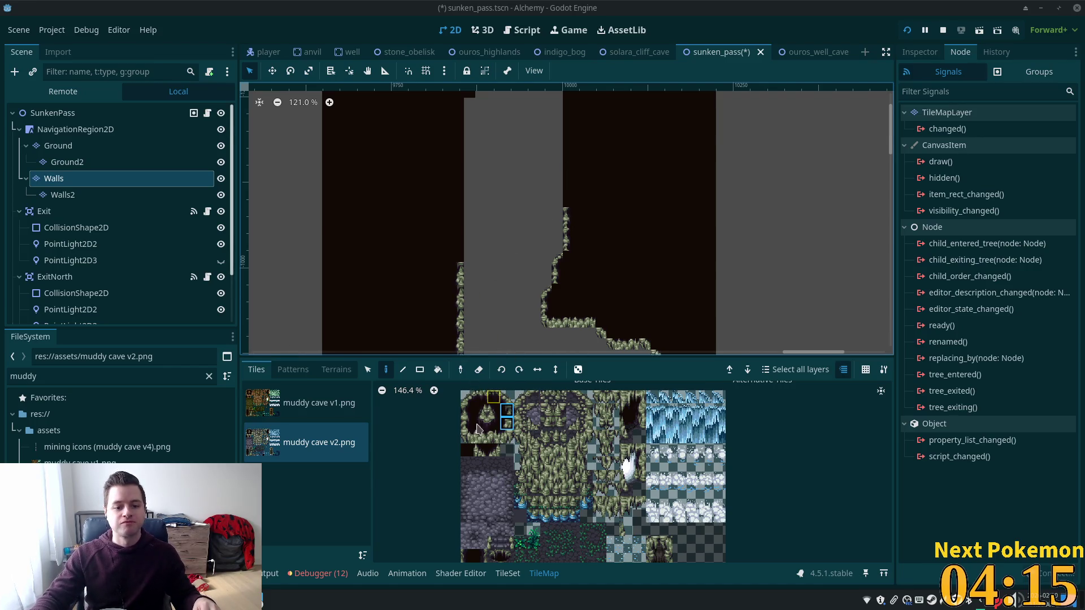
drag(506, 423, 506, 437)
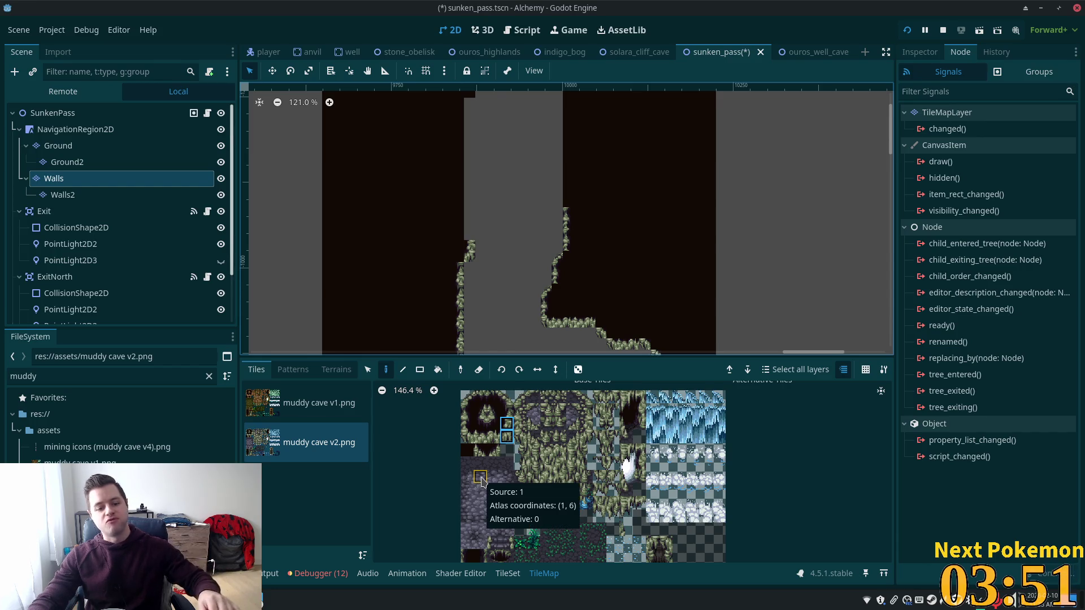
Extend the left corridor wall upward with a two-tile wall brush and a nine-tile strip.
click(507, 411)
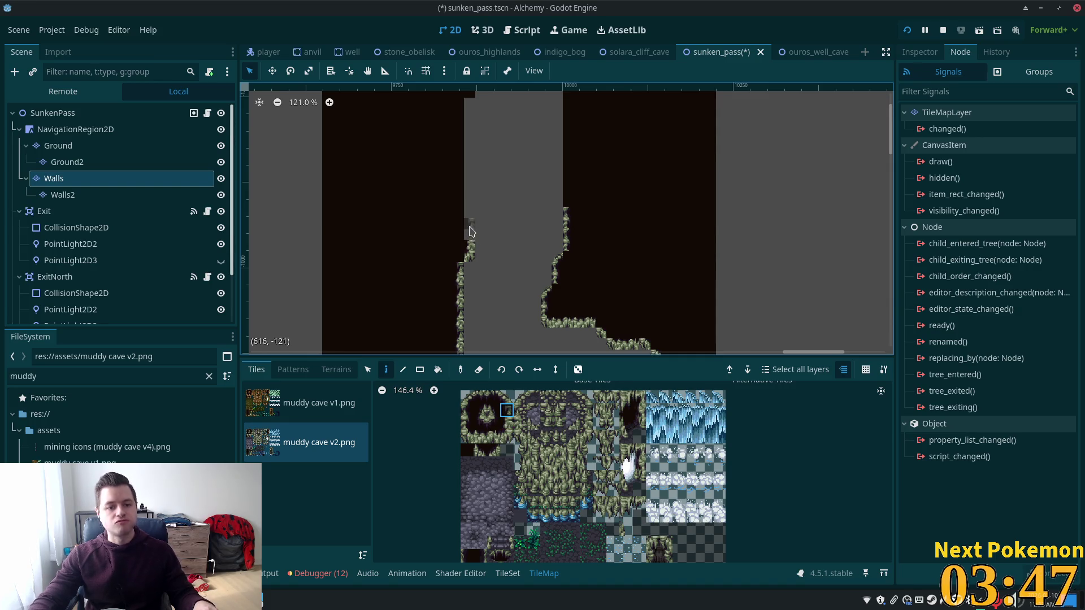
drag(507, 411, 507, 424)
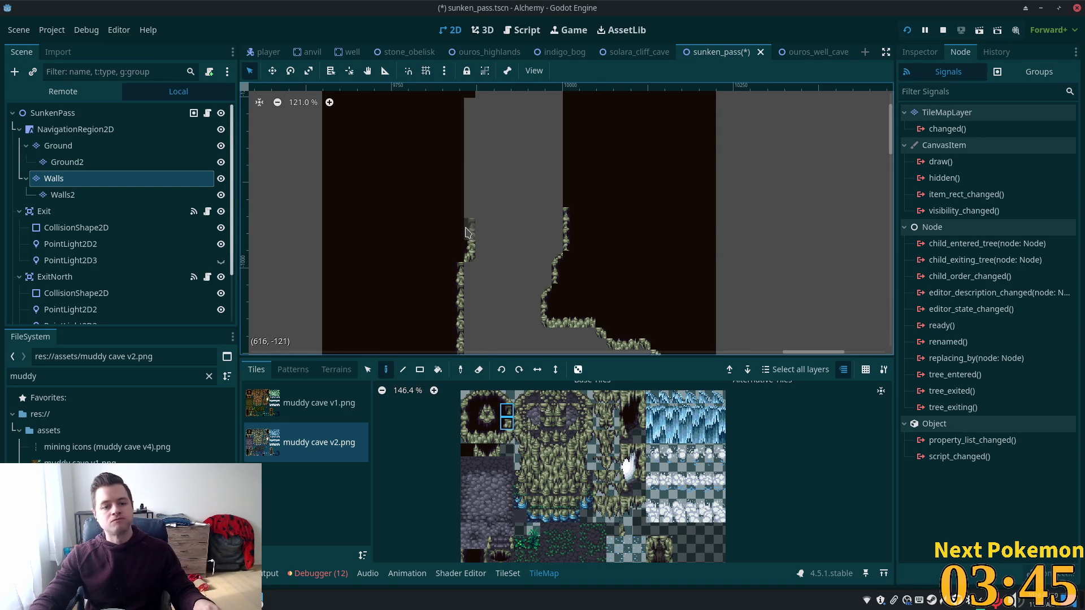
drag(467, 226, 474, 207)
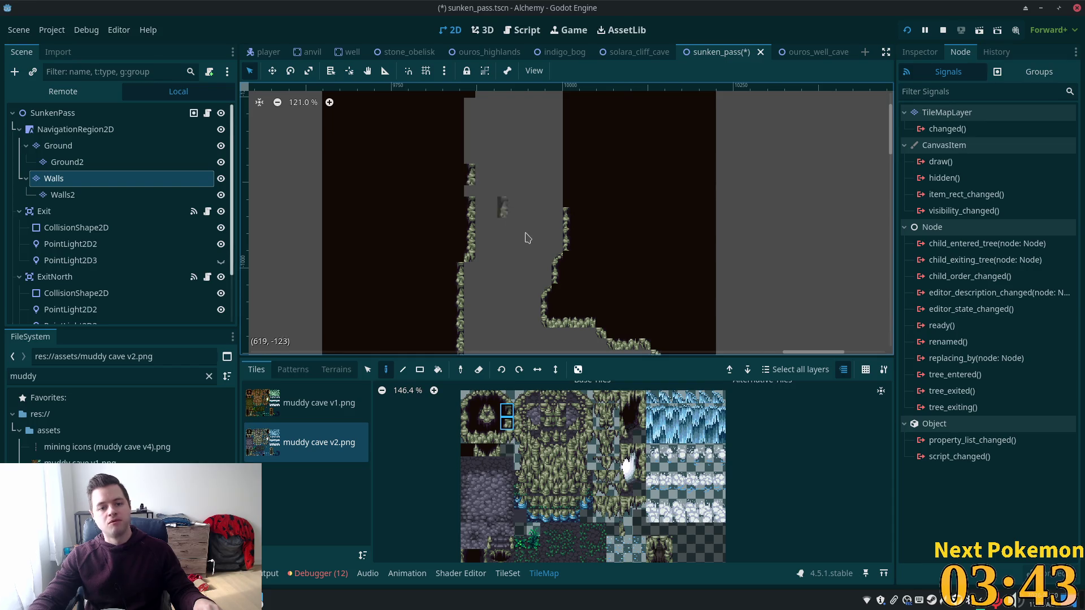
scroll(538, 235, up, 5)
scroll(579, 254, down, 5)
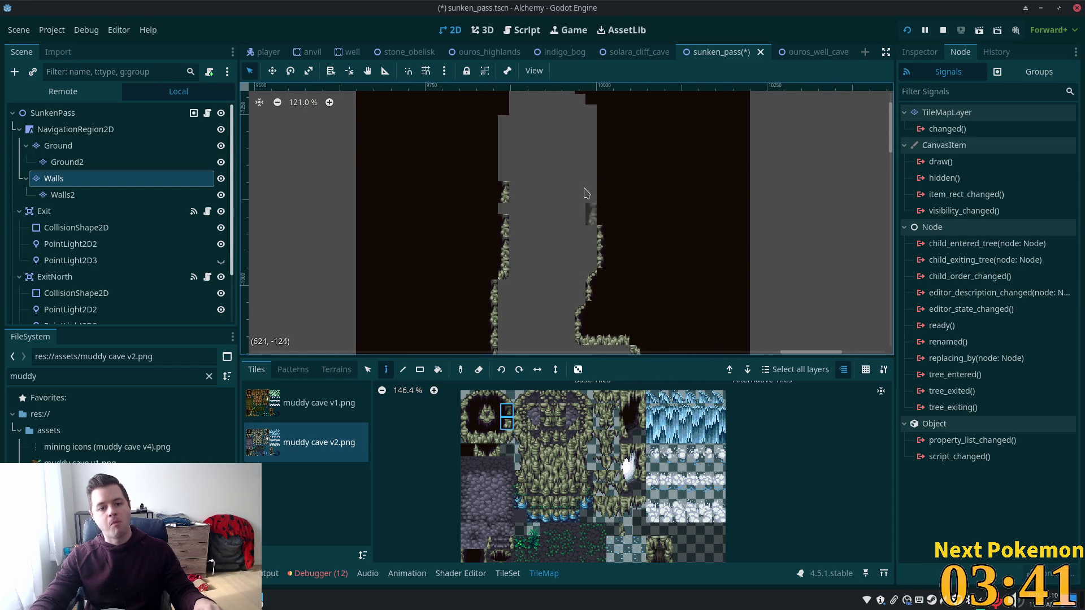
scroll(578, 253, up, 5)
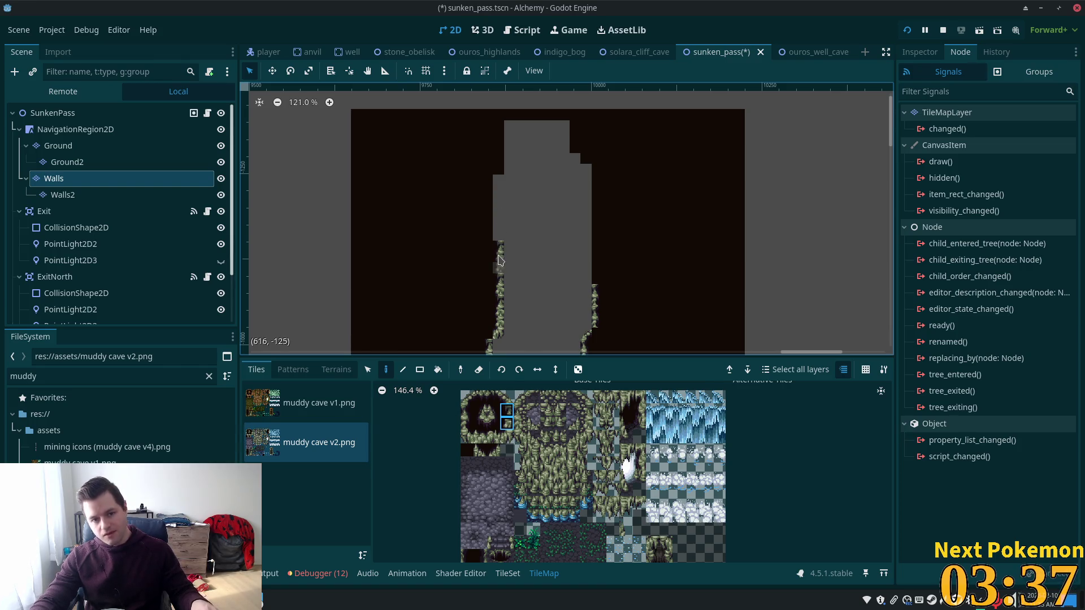
click(420, 370)
drag(500, 277, 500, 181)
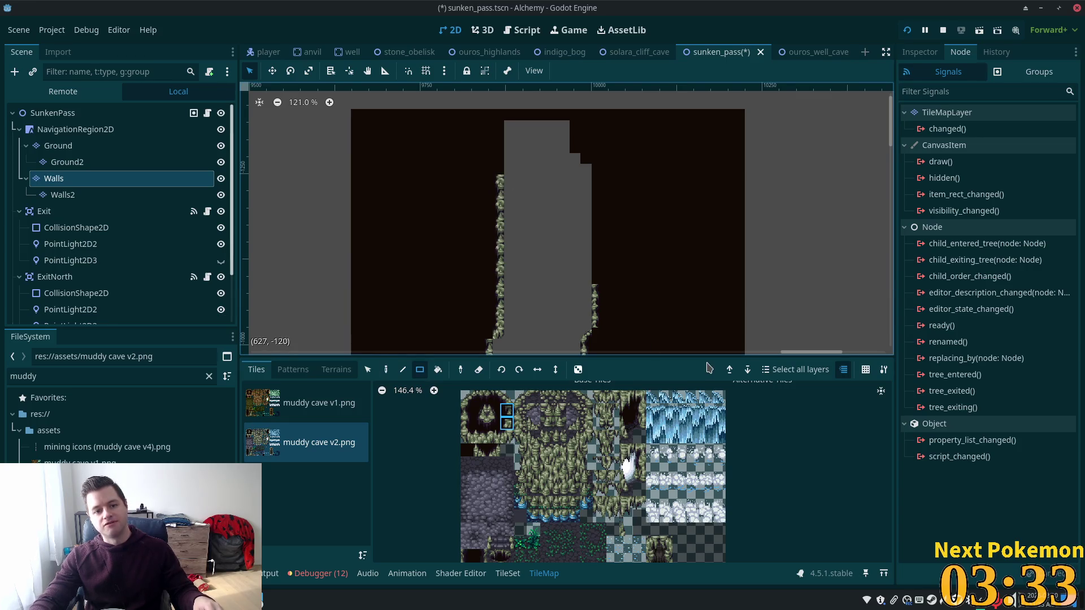
Line the right corridor edge with thin wall-edge tiles, carrying its mossy tiles upward.
click(467, 409)
drag(467, 409, 467, 436)
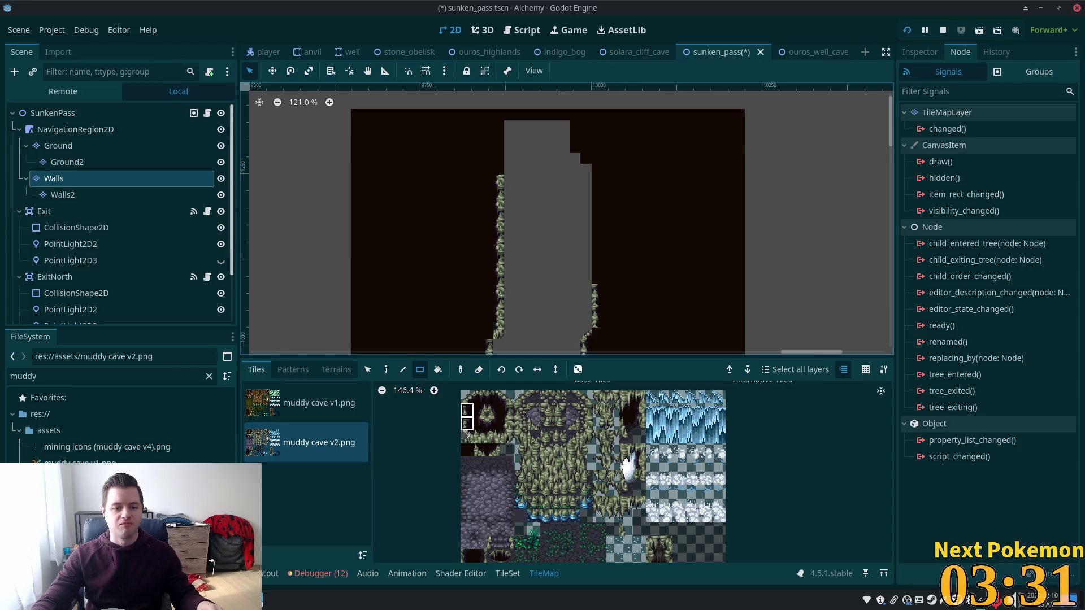
drag(601, 277, 600, 171)
click(468, 411)
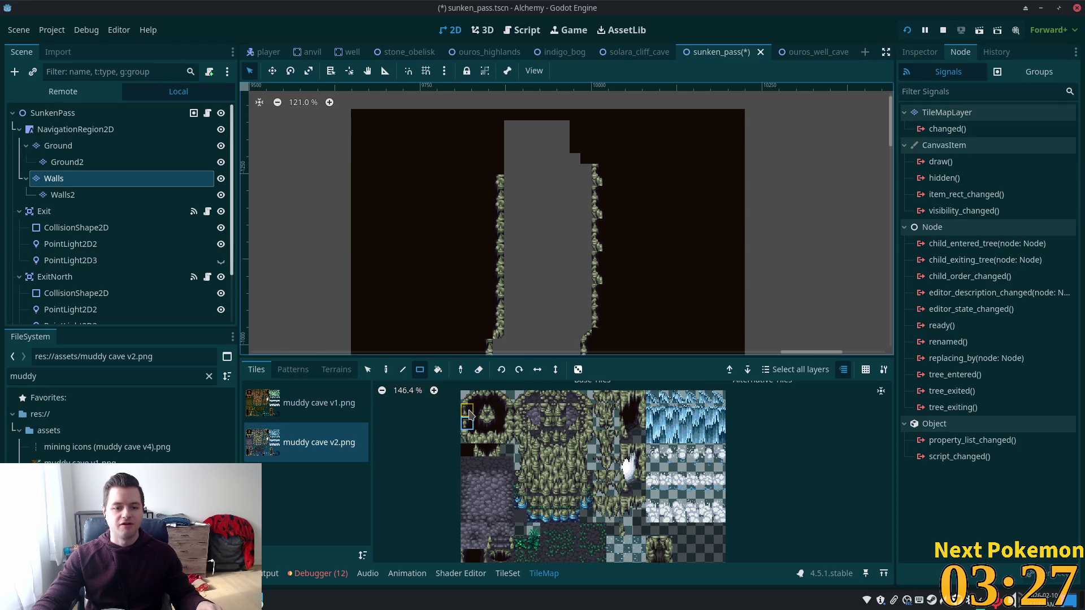
drag(599, 282, 599, 179)
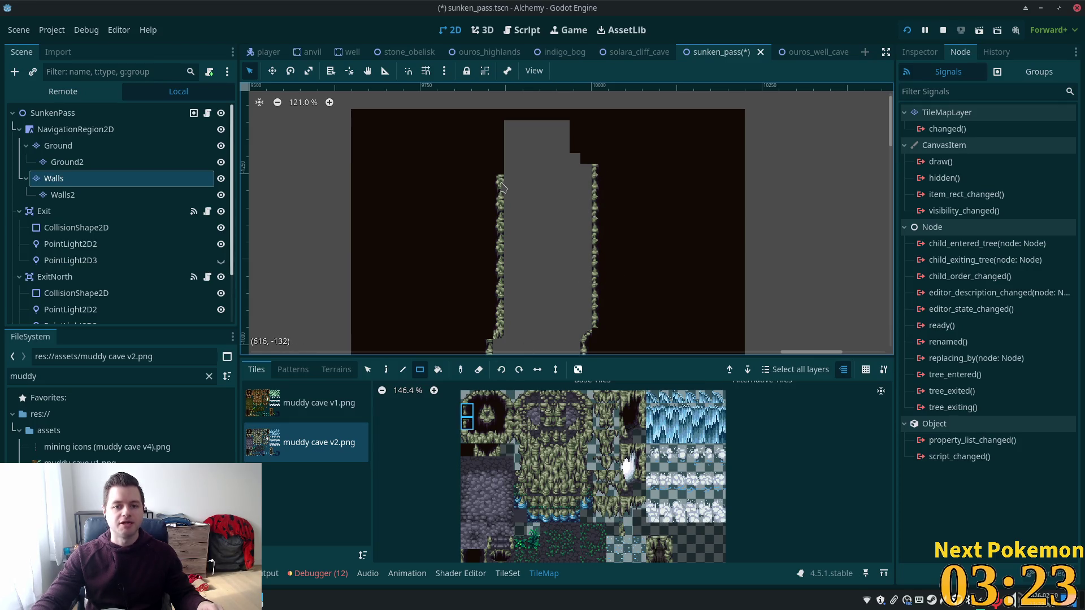
click(597, 146)
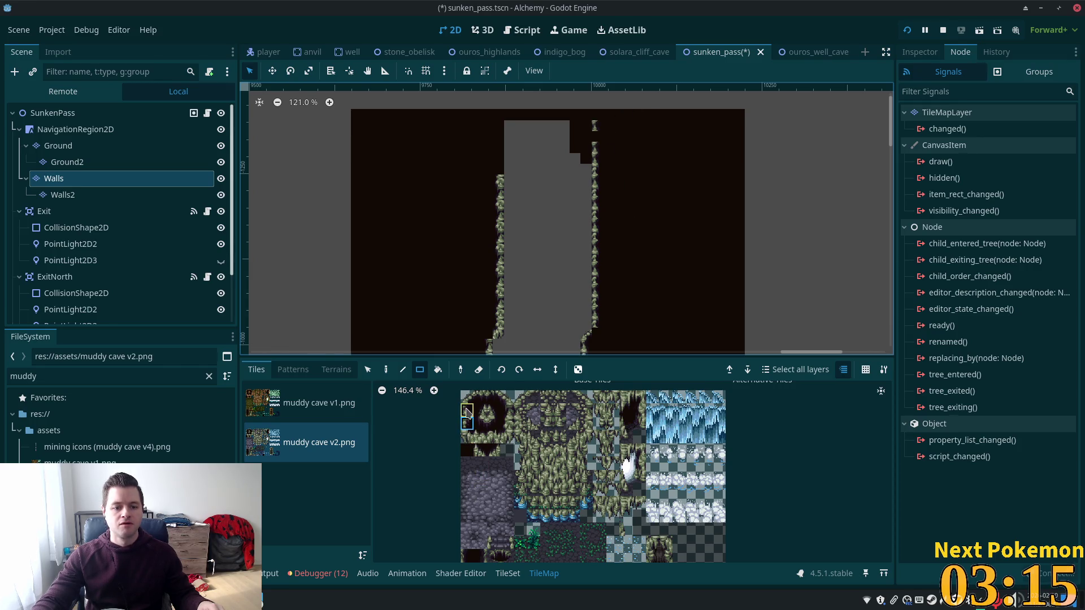
click(403, 370)
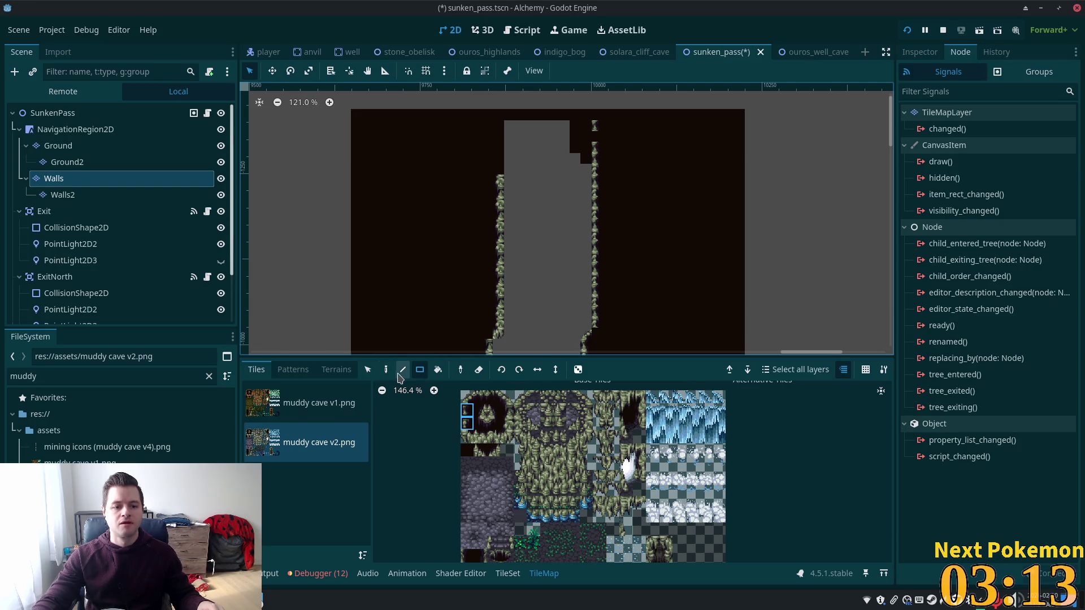
Fill the gap at the right wall's top and extend the left wall up to the corridor's top.
click(595, 136)
drag(595, 152, 596, 130)
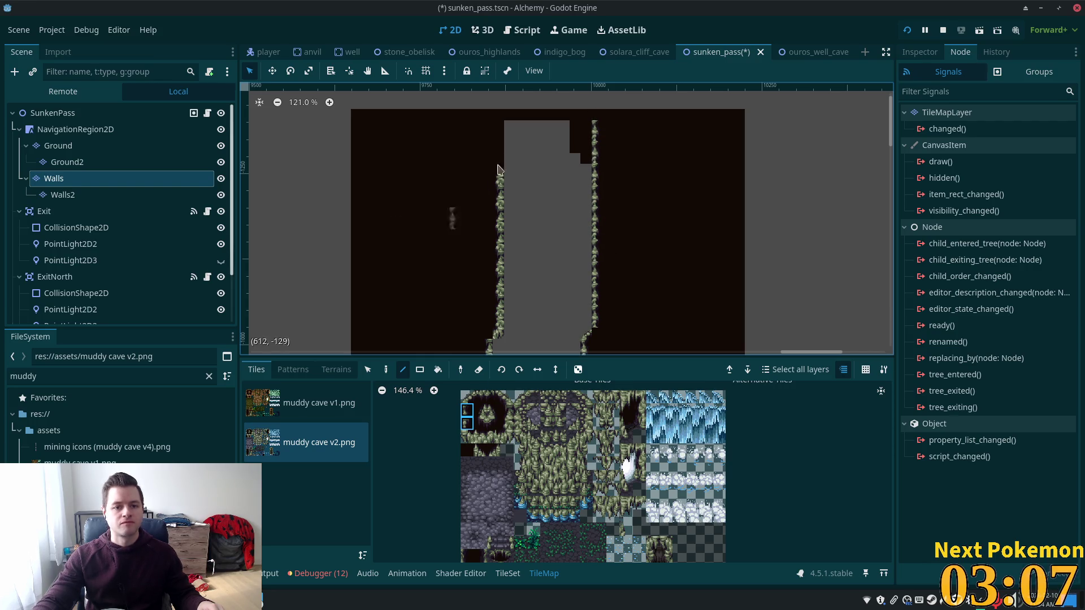
drag(507, 410, 507, 424)
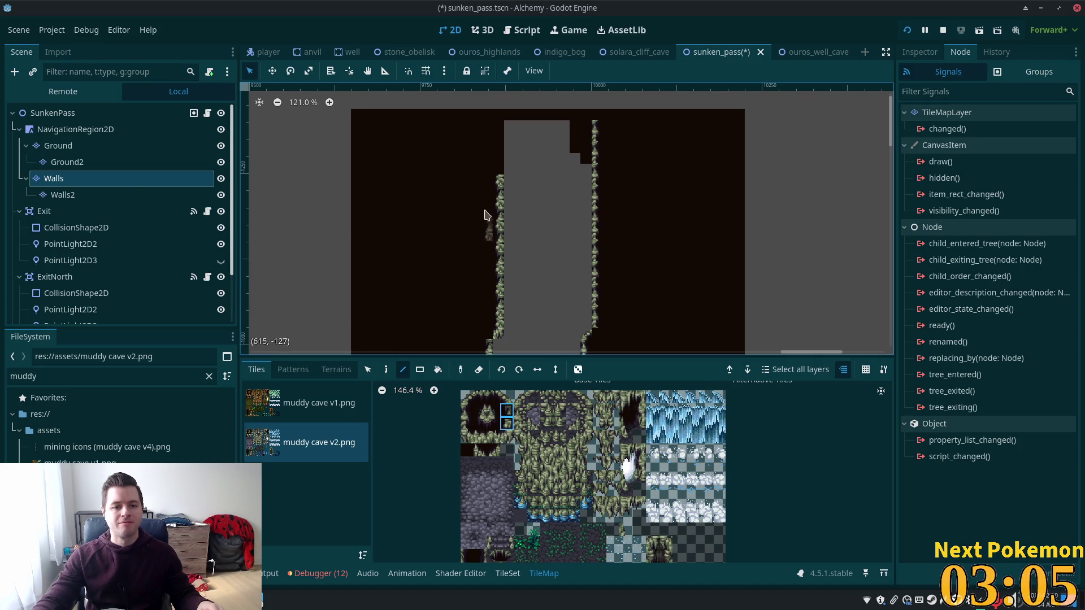
drag(499, 215, 503, 142)
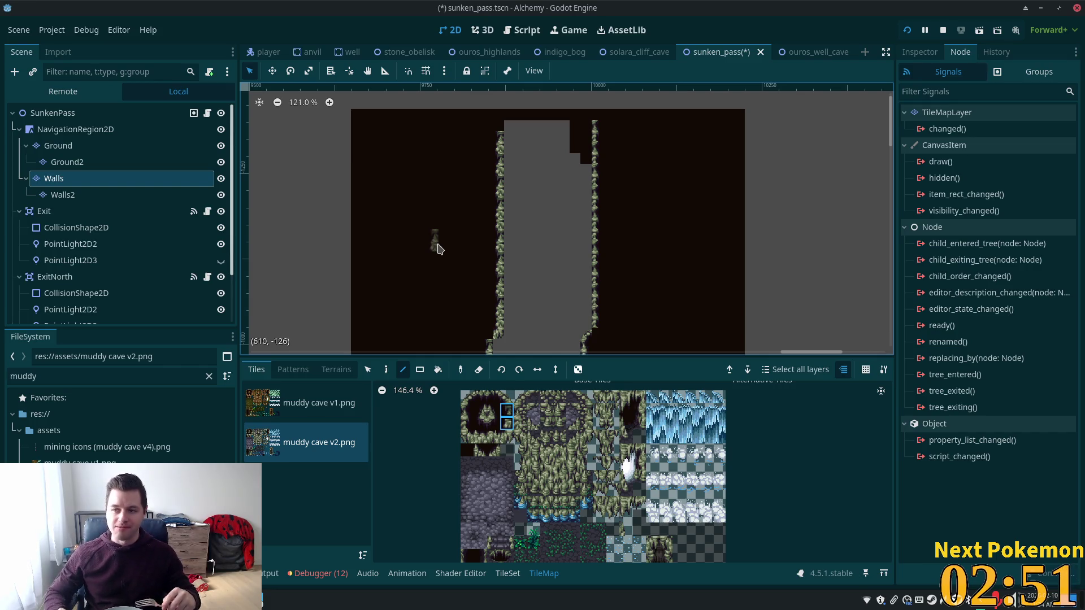
Paint mossy corner tiles at the corridor's top edge and beside the right wall's top.
click(506, 436)
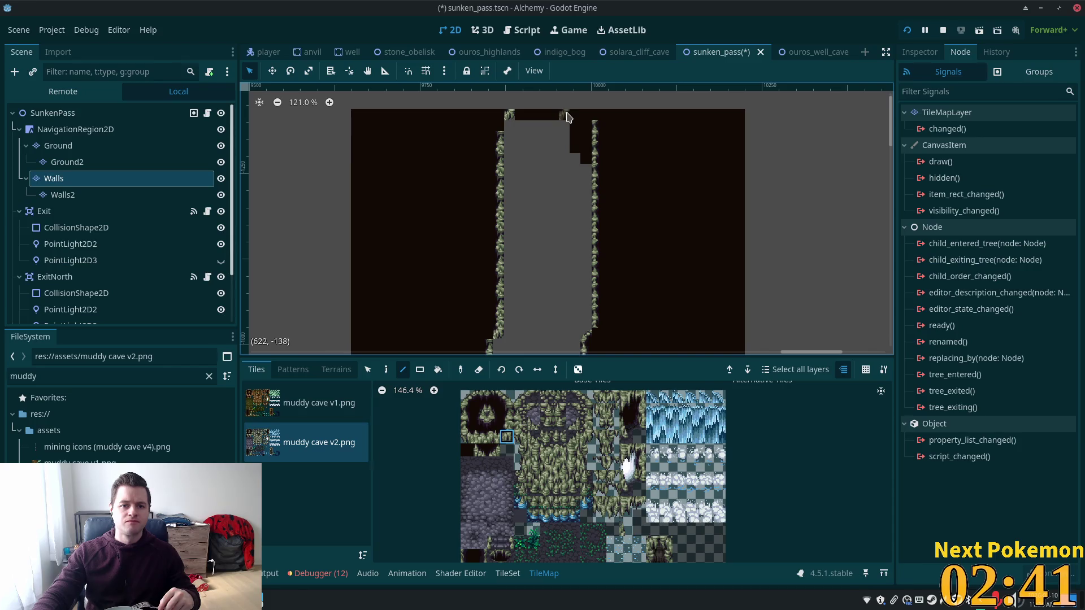
click(467, 436)
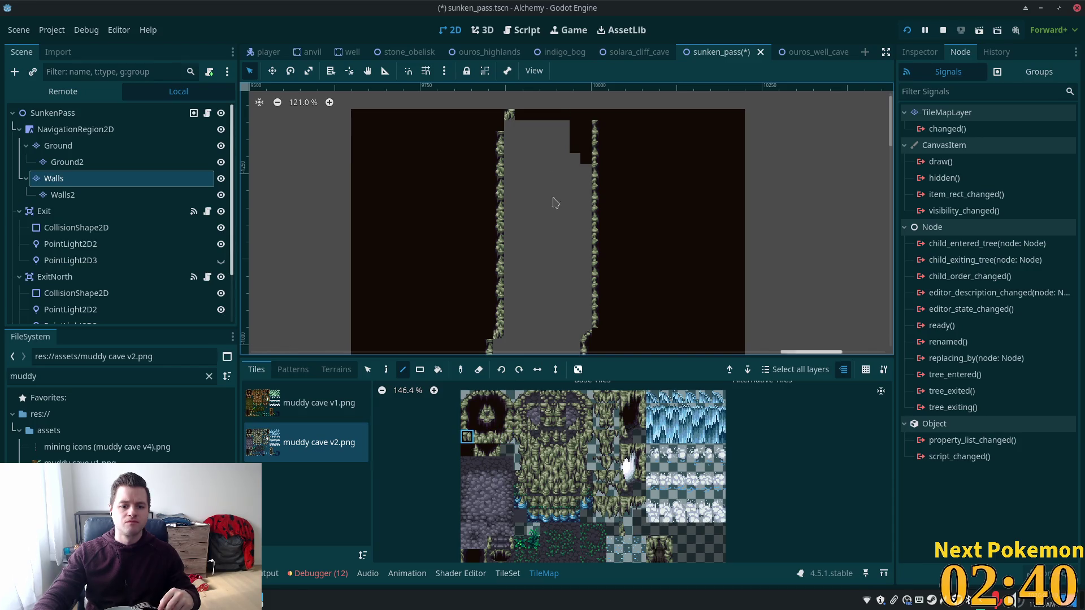
click(561, 117)
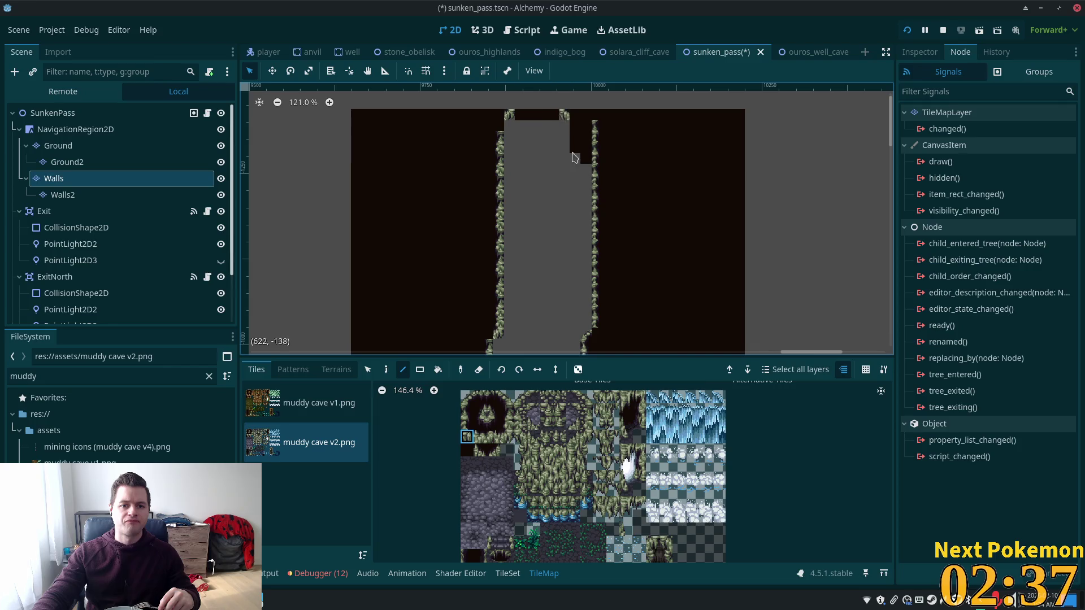
click(586, 137)
click(597, 126)
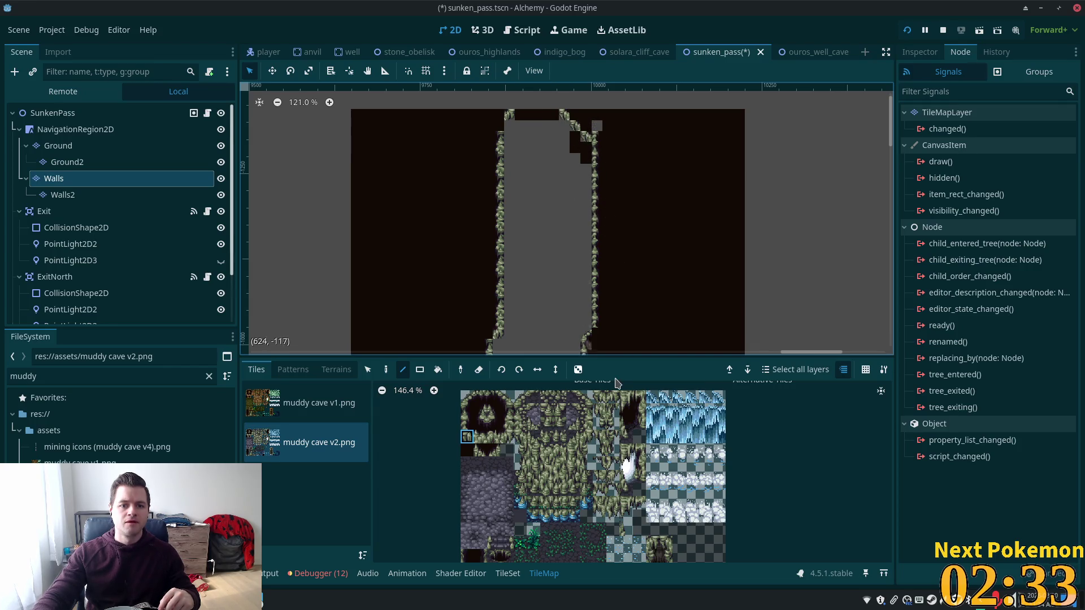
click(494, 410)
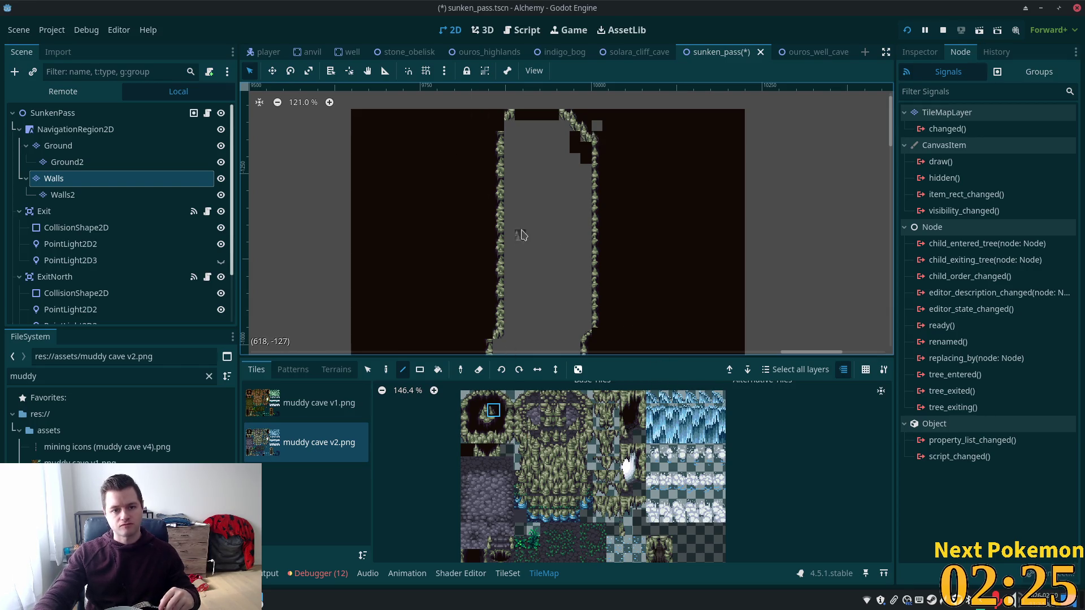
click(506, 425)
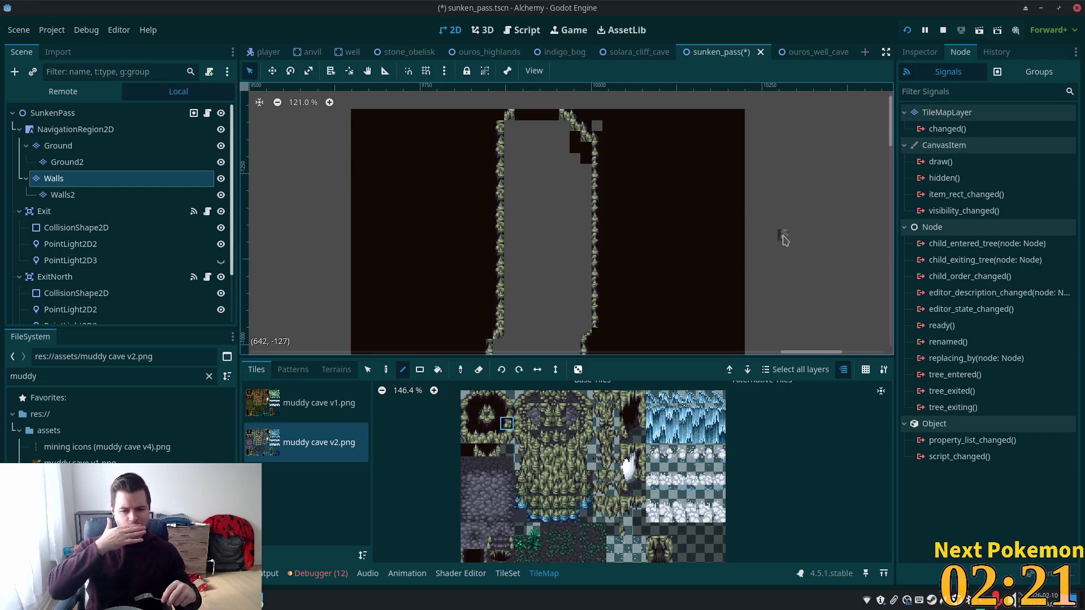
click(480, 410)
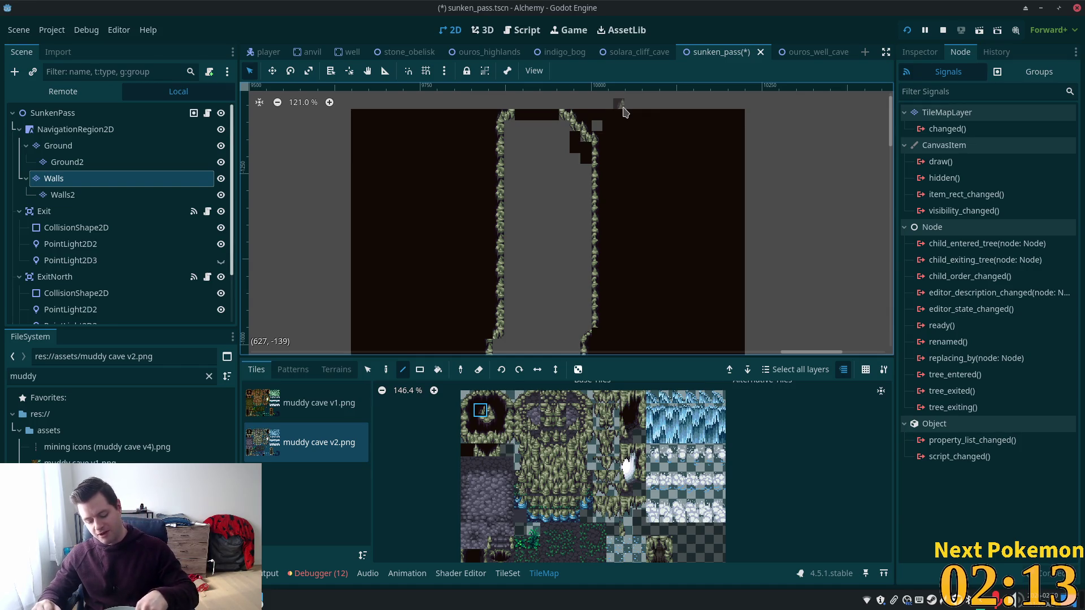
Tidy the cave's inner corner and edge with corner and neighbouring wall tiles.
scroll(582, 208, down, 4)
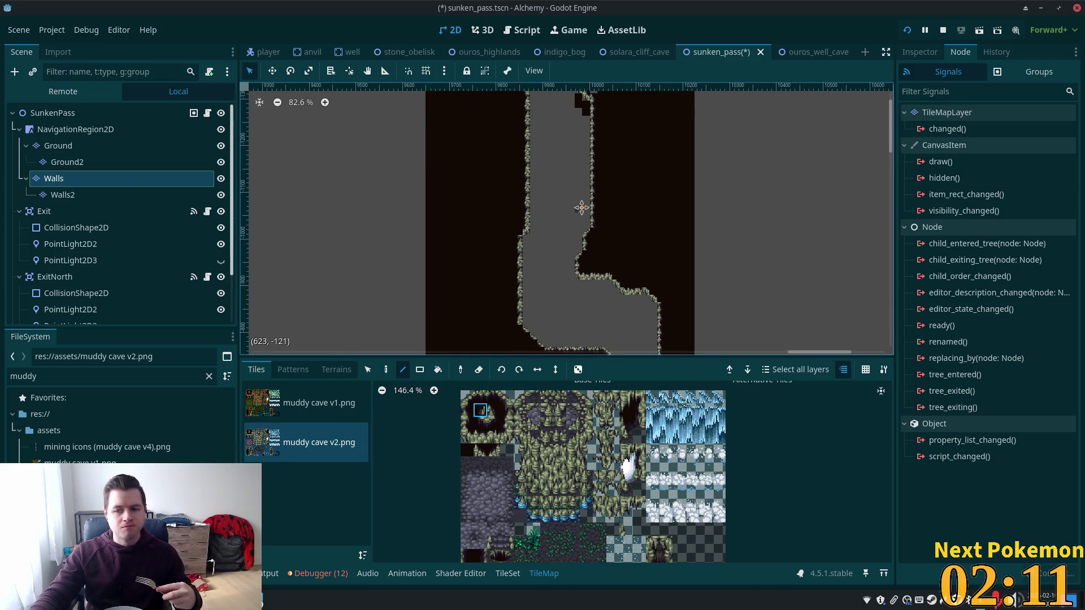
scroll(649, 253, up, 2)
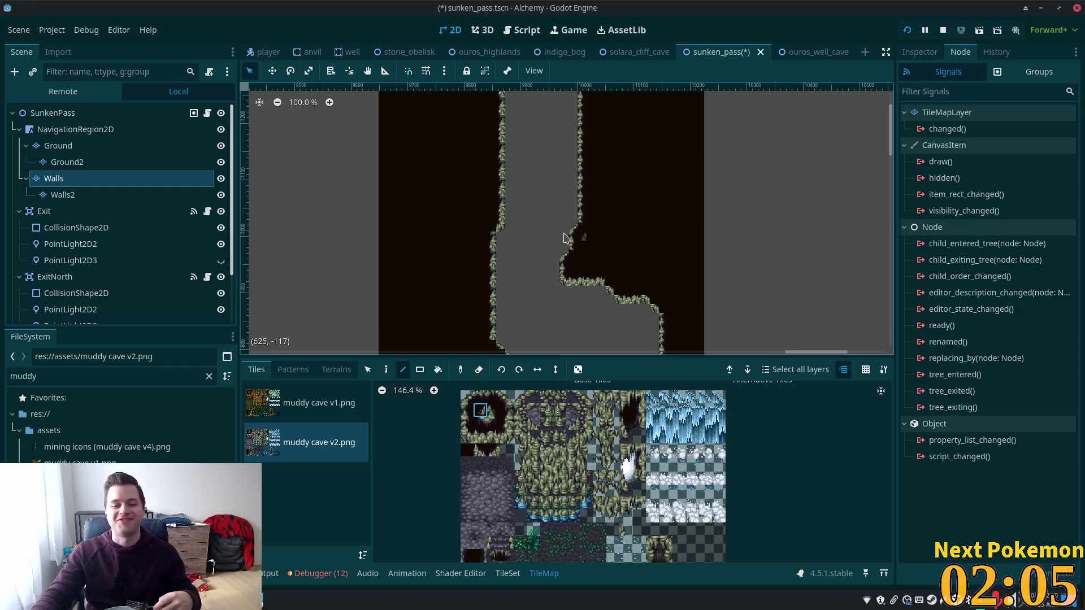
scroll(588, 243, up, 7)
click(495, 425)
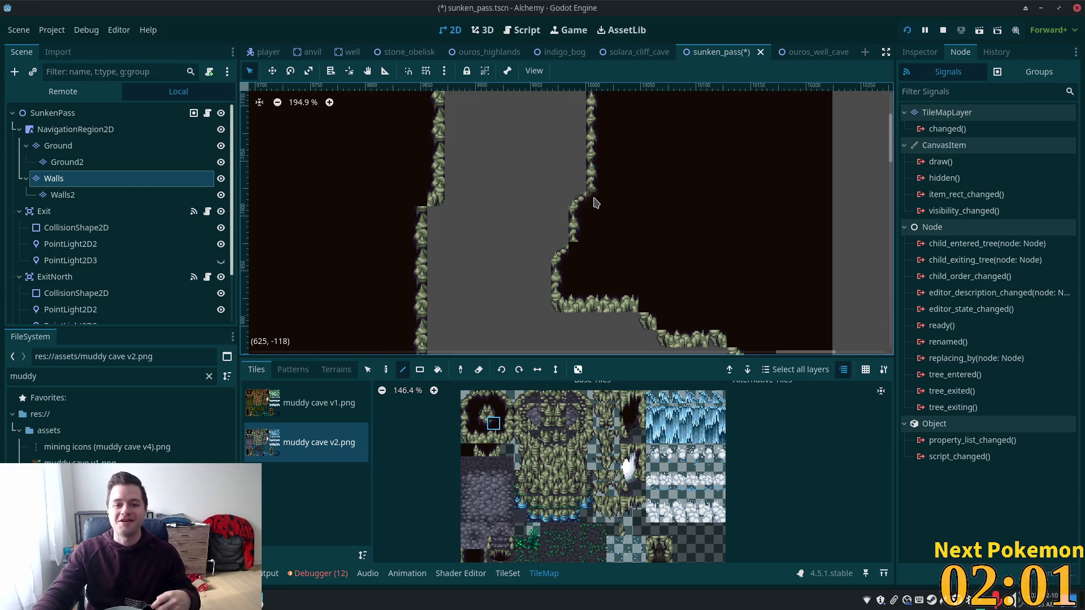
click(480, 411)
click(427, 198)
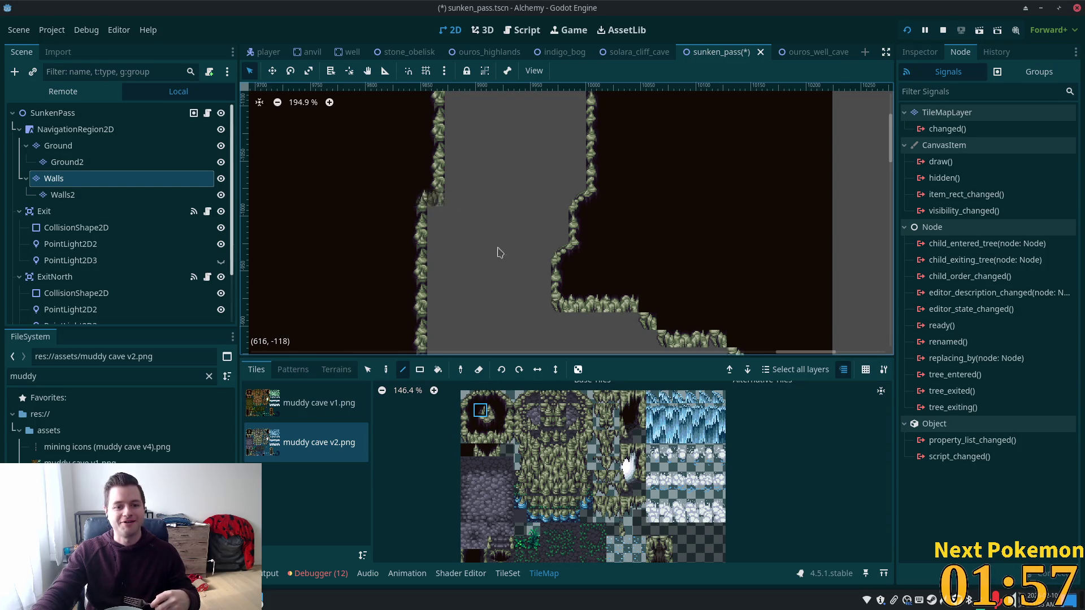
scroll(573, 258, down, 5)
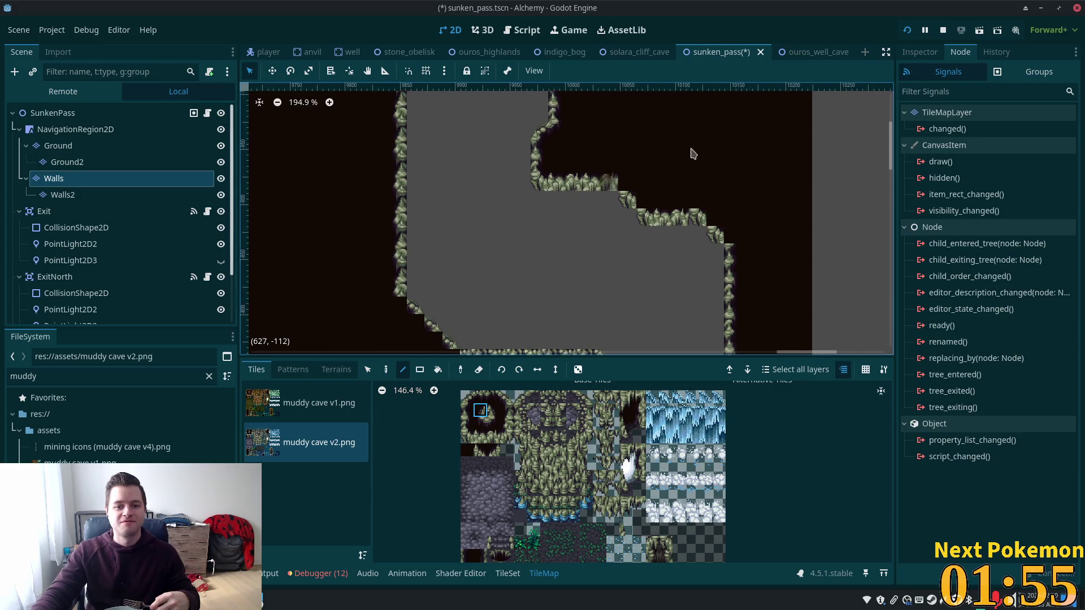
click(493, 411)
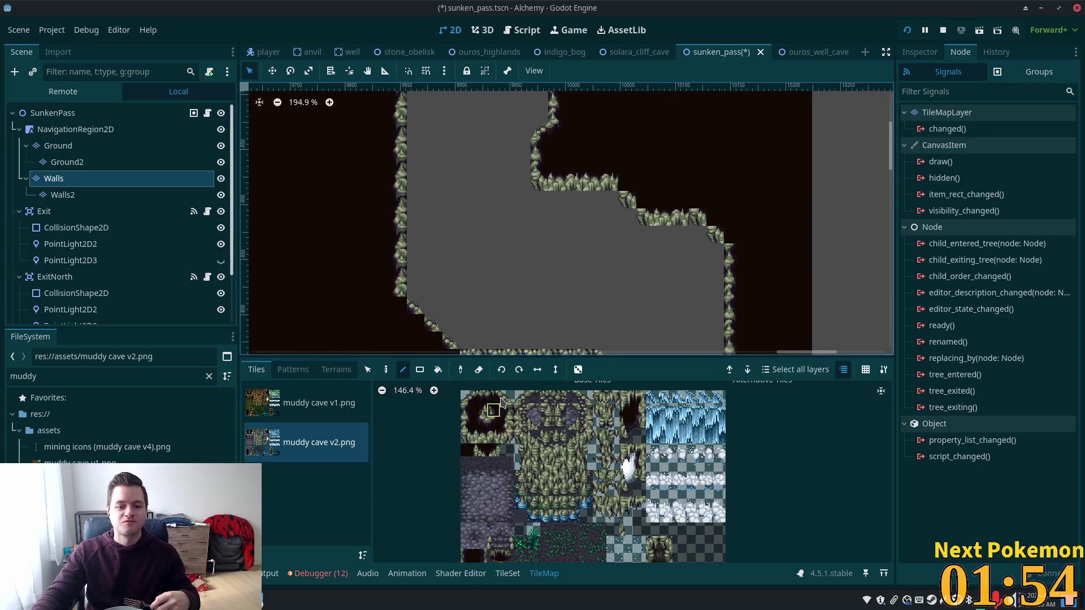
click(628, 182)
click(715, 219)
click(733, 237)
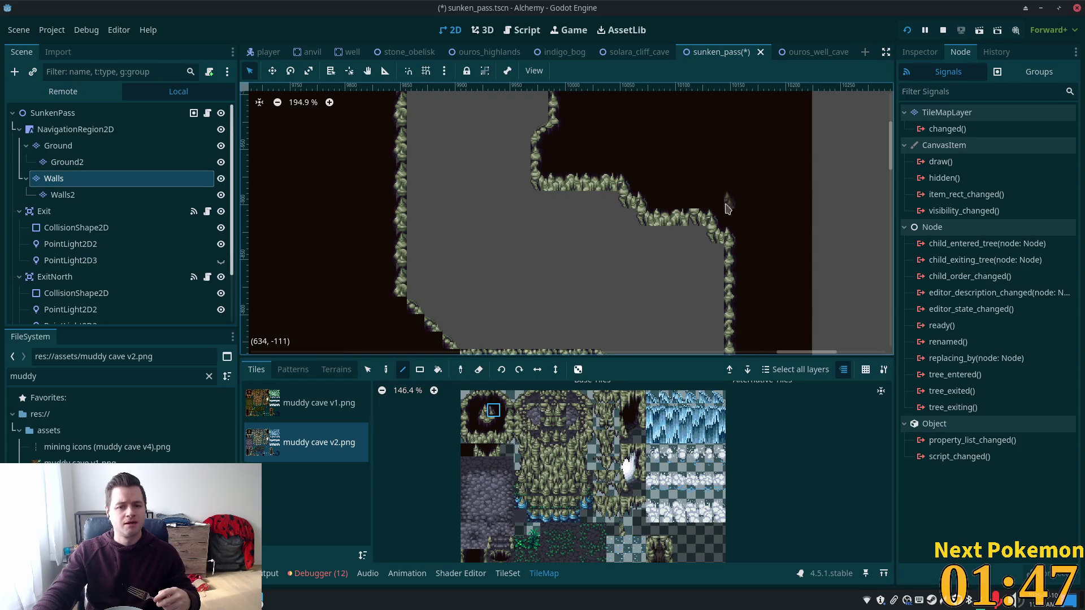
Rework the wall tiles at the top of the corridor with the Paint tool.
scroll(468, 230, down, 5)
scroll(468, 230, left, 2)
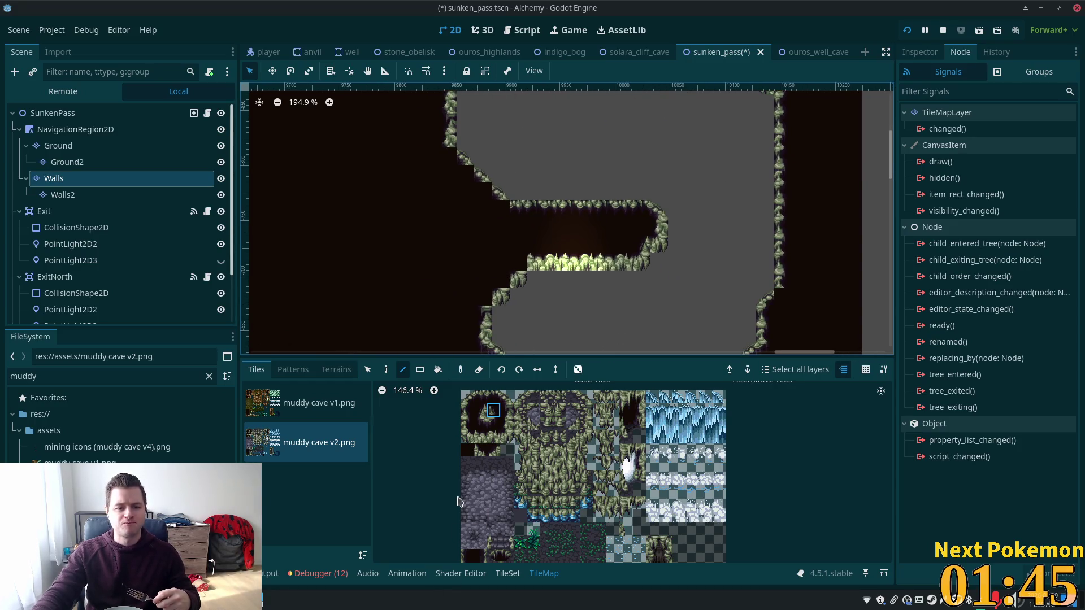
click(479, 424)
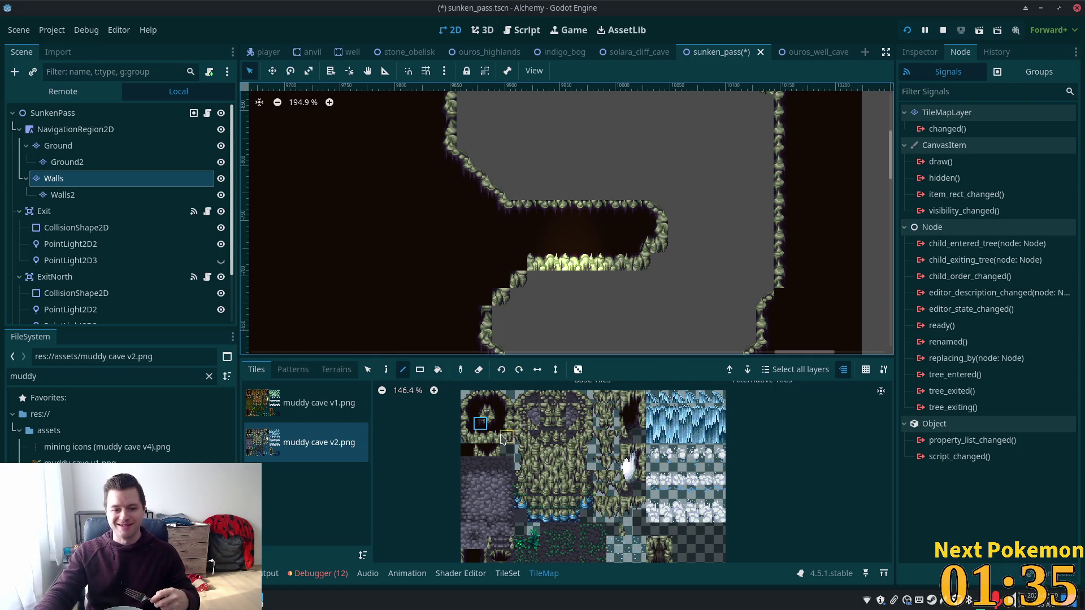
drag(794, 267, 810, 136)
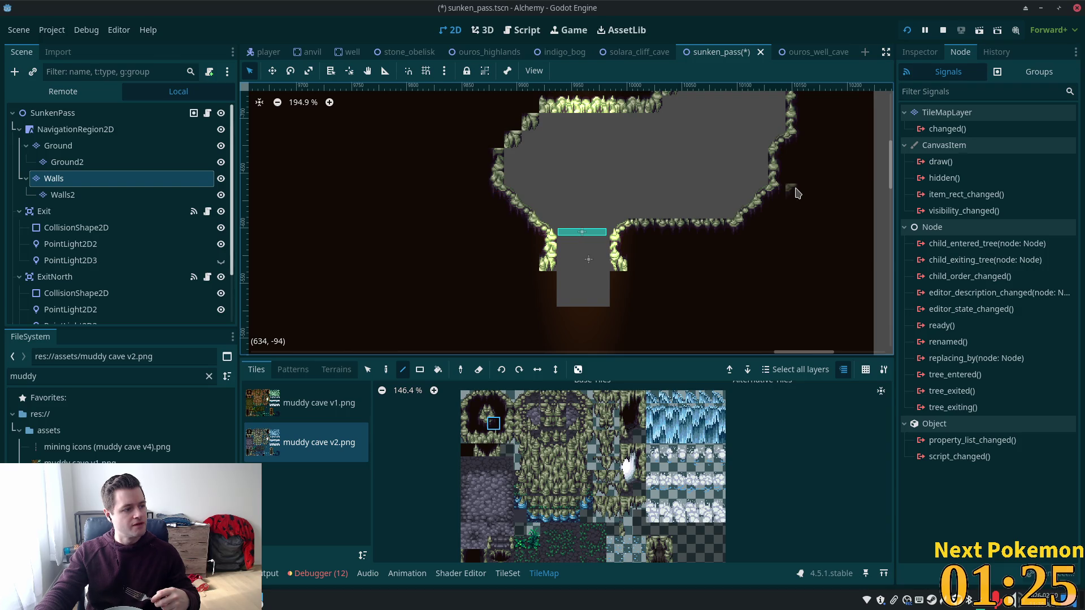
scroll(797, 192, up, 2)
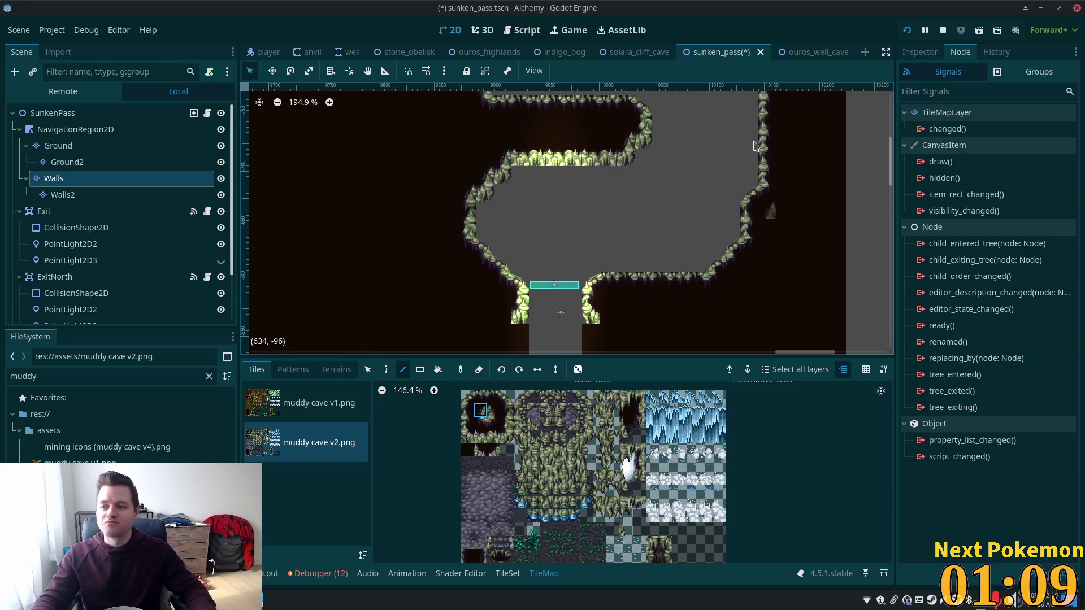
scroll(649, 220, right, 4)
scroll(649, 220, up, 3)
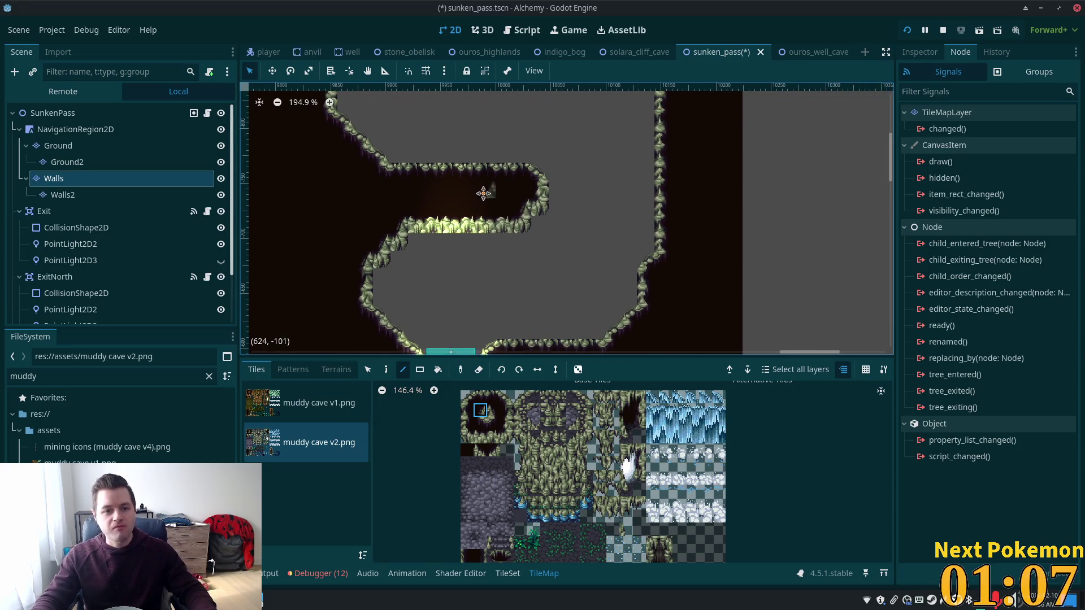
scroll(588, 249, up, 15)
scroll(613, 160, up, 12)
scroll(613, 160, left, 3)
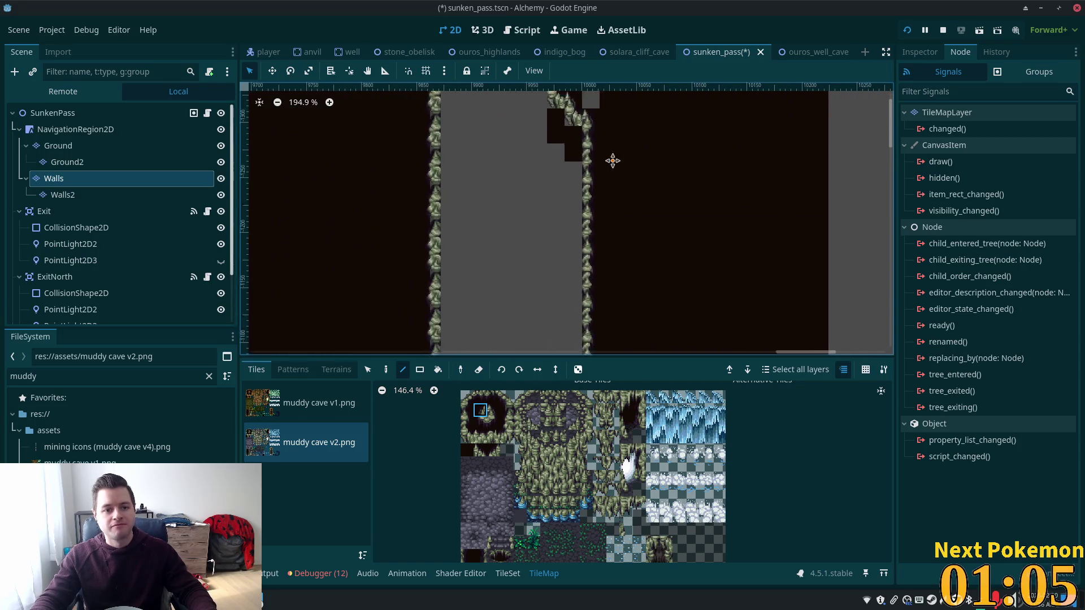
key(d)
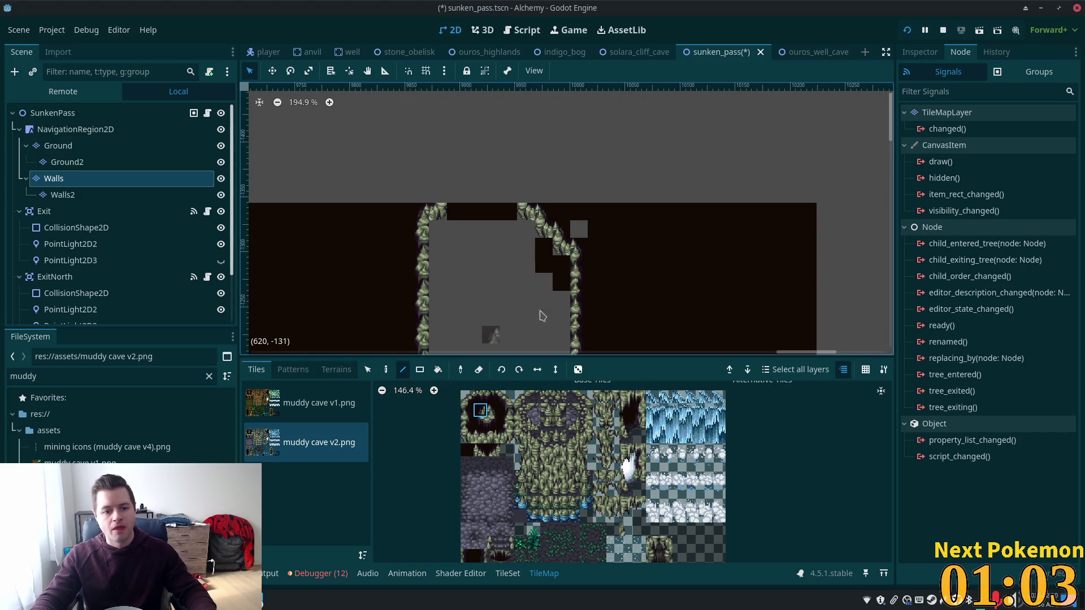
click(580, 247)
mouse_move(595, 247)
mouse_down()
mouse_move(558, 286)
mouse_move(512, 214)
mouse_move(452, 214)
mouse_up()
scroll(513, 272, down, 1)
scroll(532, 175, down, 2)
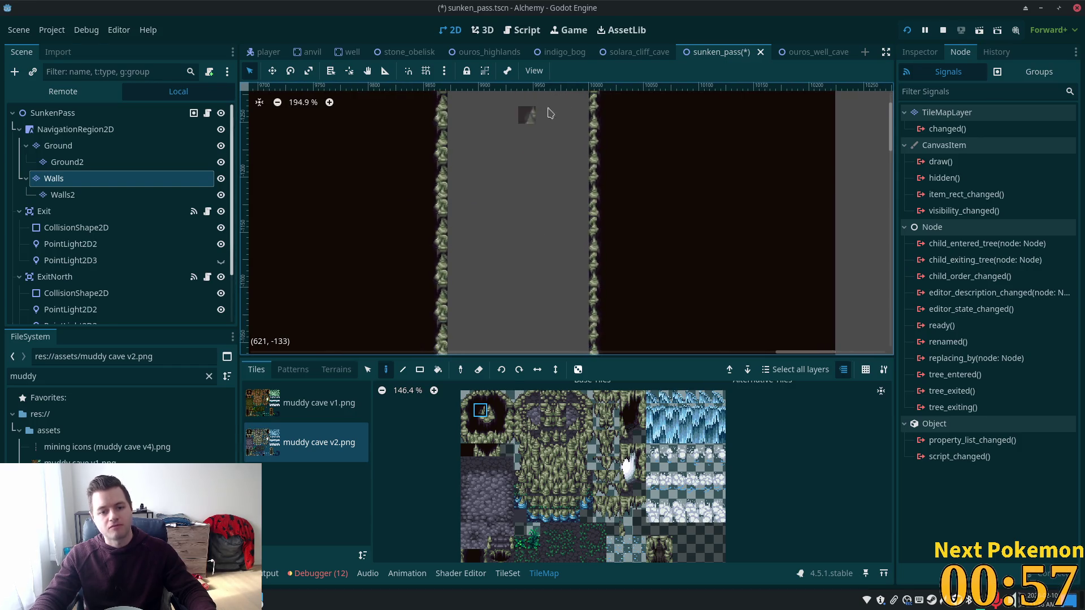
scroll(477, 138, up, 4)
scroll(477, 138, right, 2)
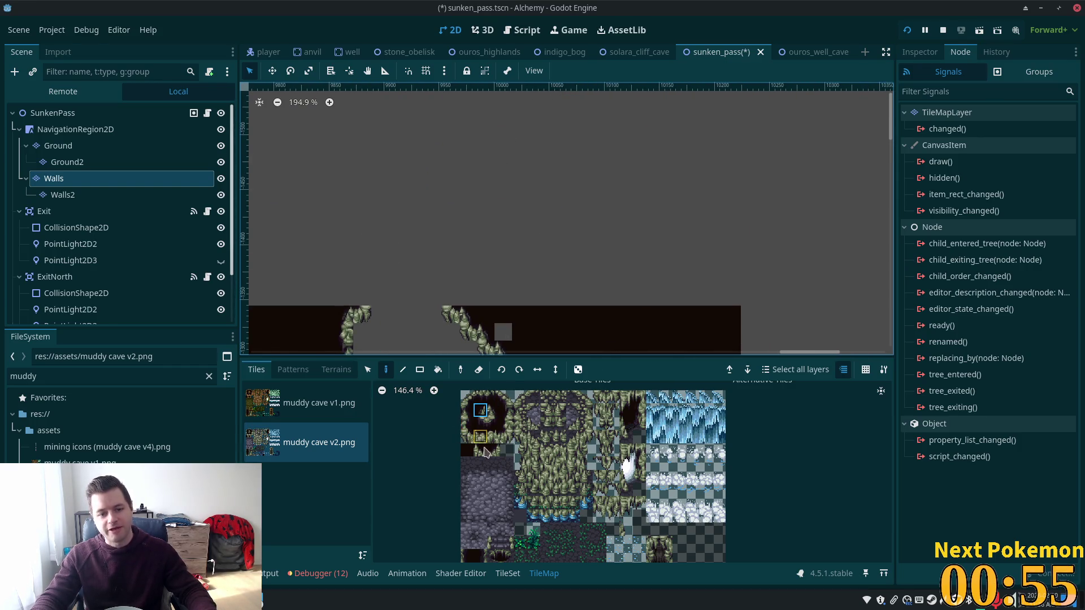
Extend the right and left corridor walls northward with two- and three-tile wall pieces.
click(467, 450)
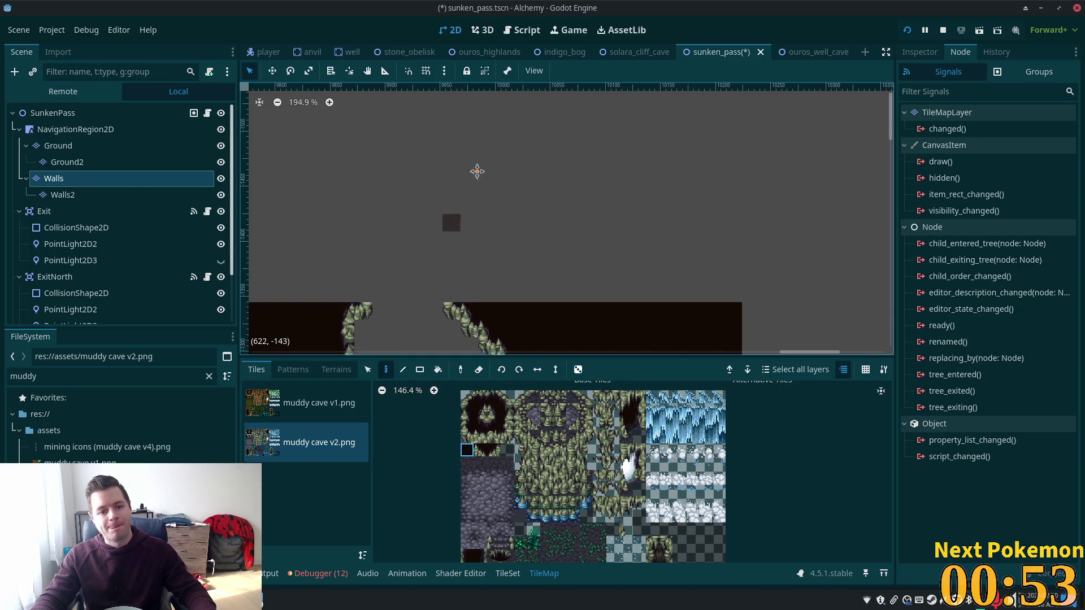
scroll(471, 189, down, 3)
scroll(470, 188, left, 1)
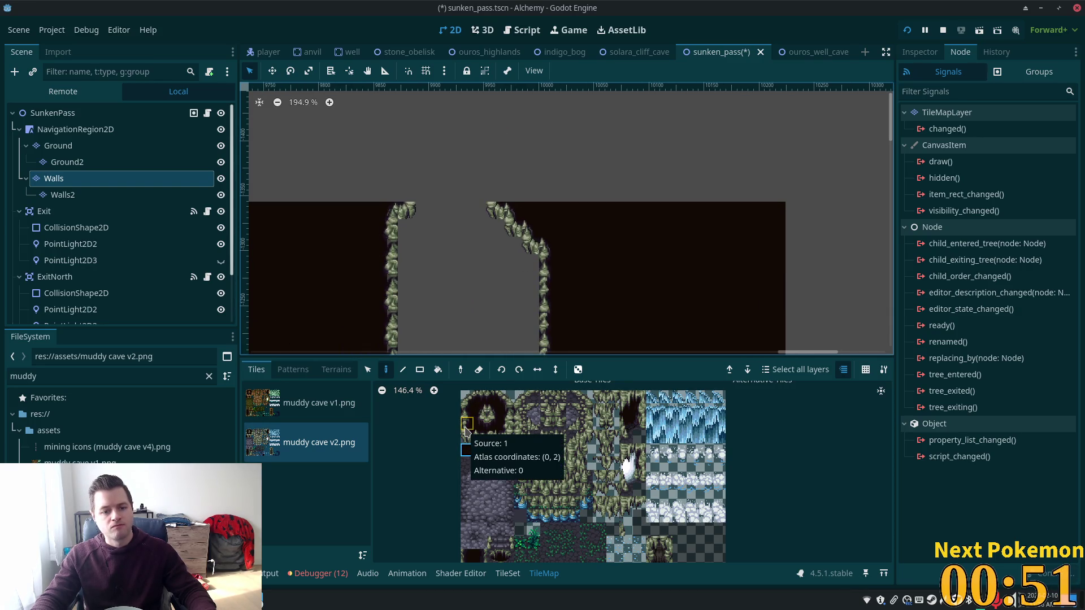
drag(467, 425, 467, 396)
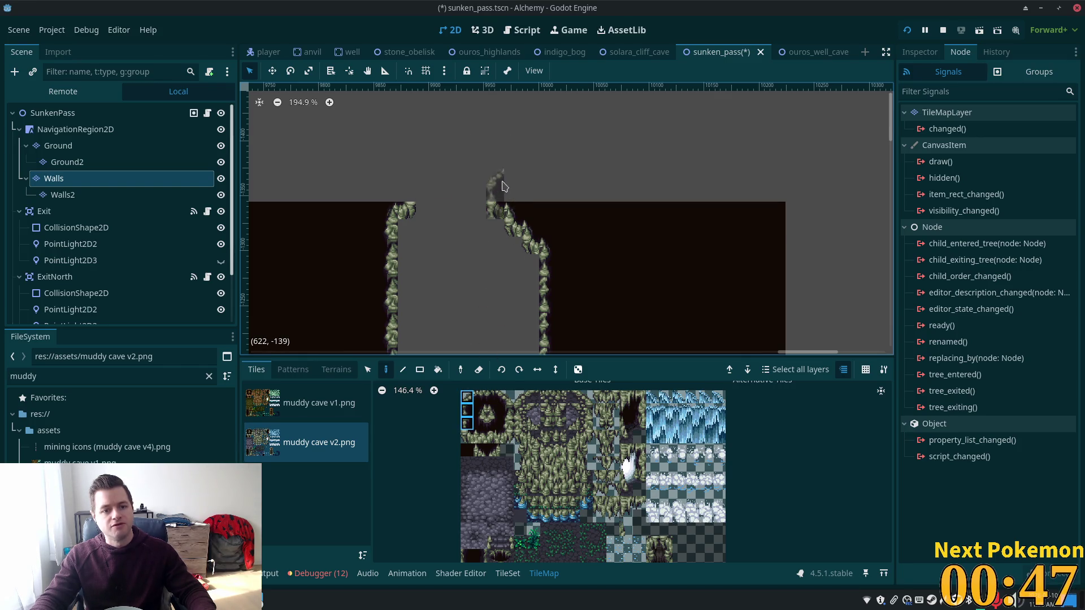
click(497, 180)
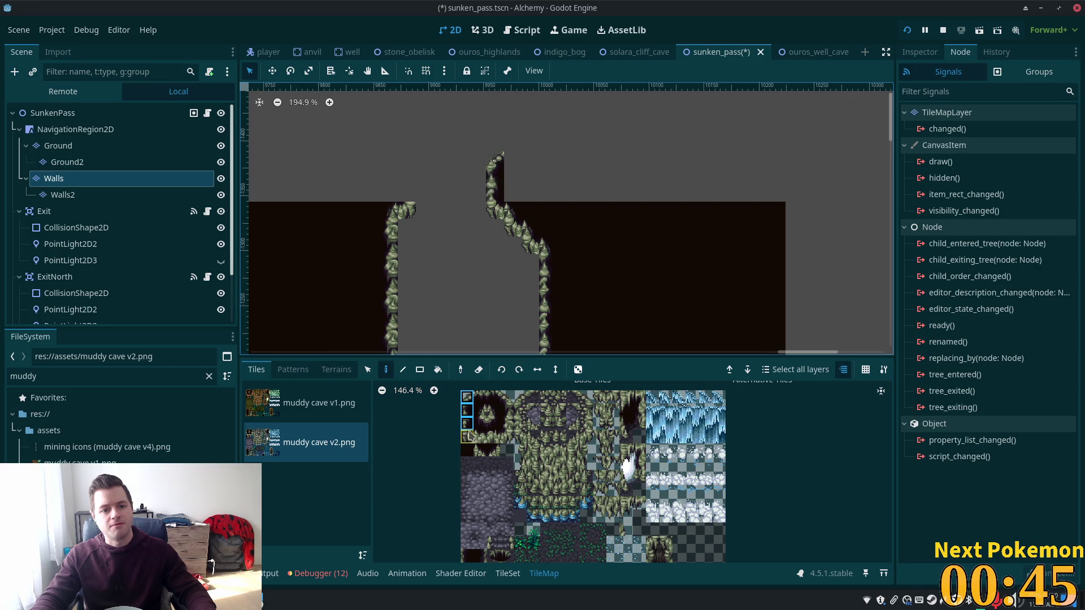
drag(507, 397, 510, 430)
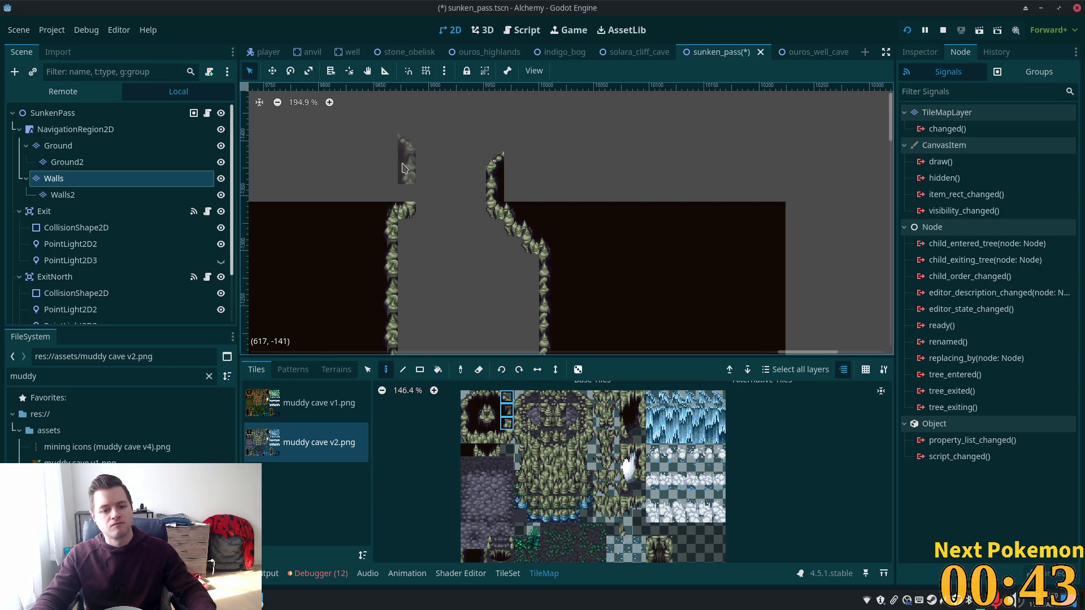
click(421, 186)
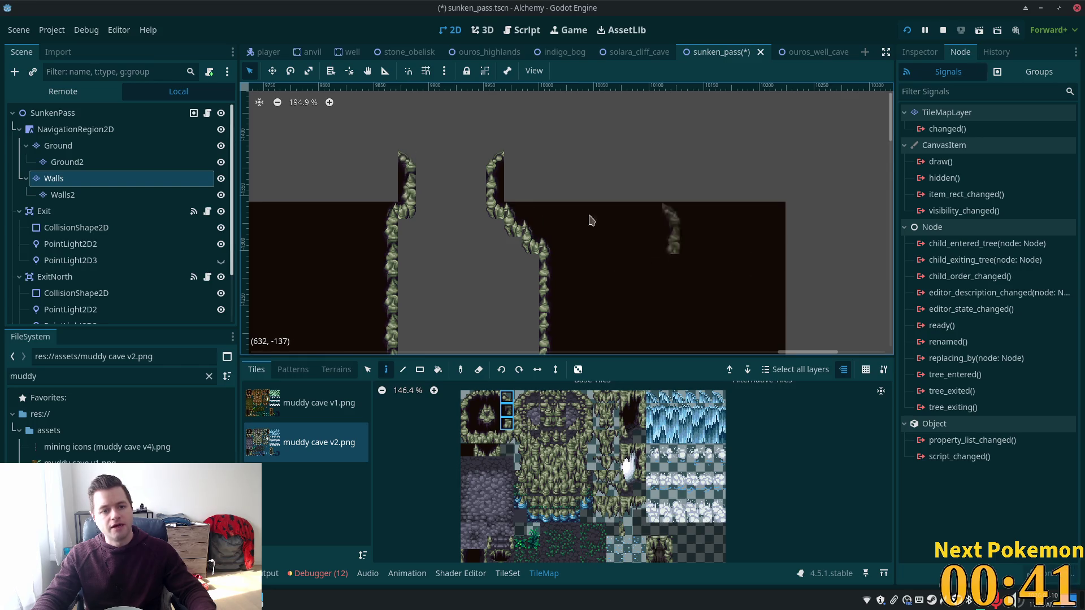
Fill the areas left and right of the corridor with plain dark rock tiles.
scroll(497, 243, down, 4)
click(467, 450)
click(420, 369)
mouse_move(424, 215)
mouse_down()
mouse_move(252, 164)
mouse_move(268, 187)
mouse_up()
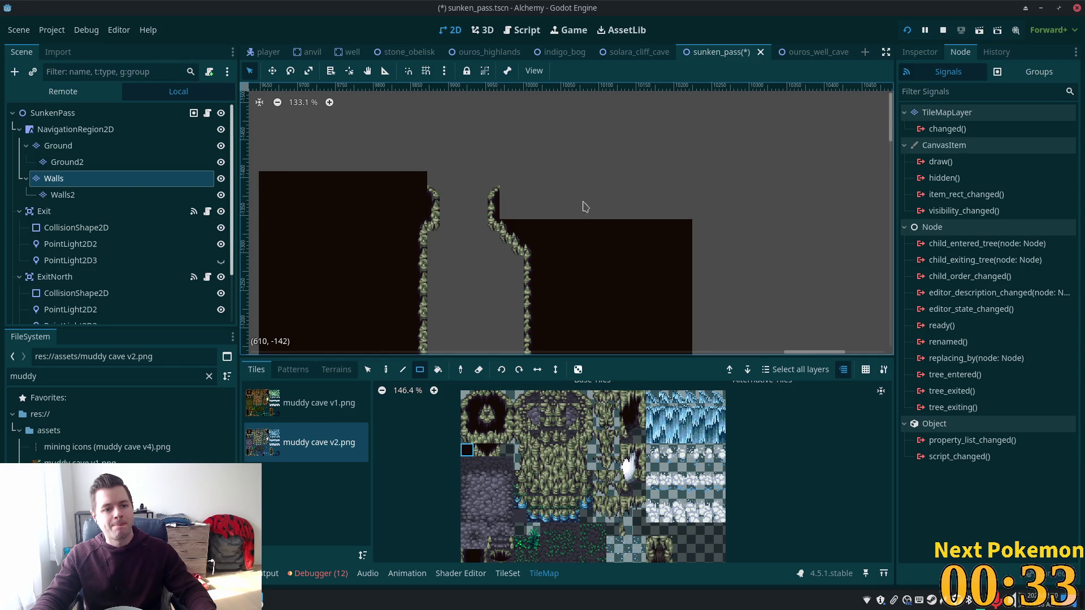
mouse_move(507, 214)
mouse_down()
mouse_move(701, 176)
mouse_move(691, 180)
mouse_up()
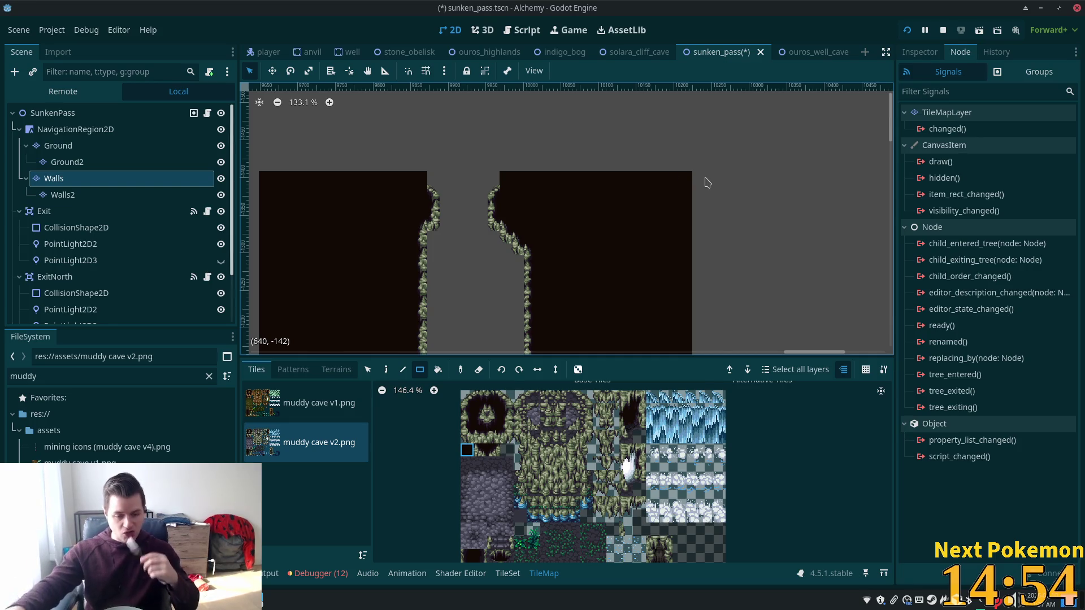
mouse_move(285, 599)
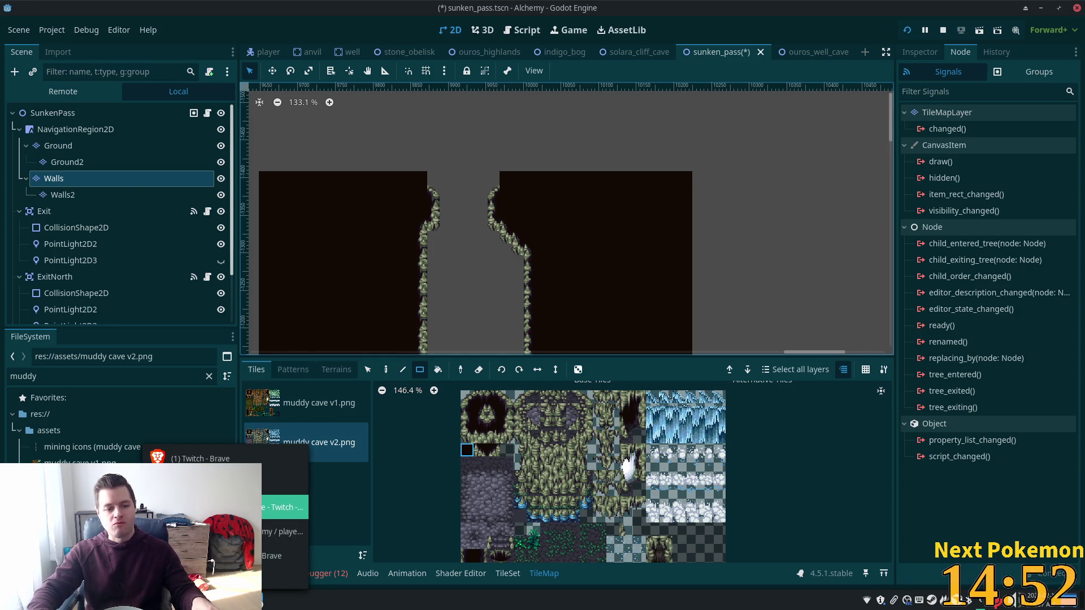
click(285, 497)
click(368, 176)
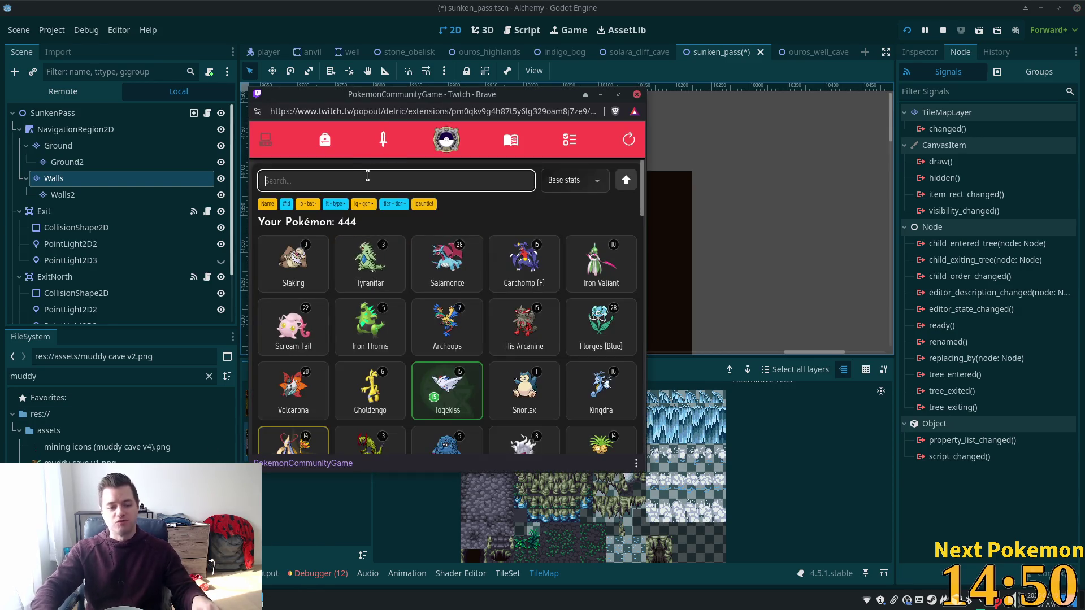
text(koffin)
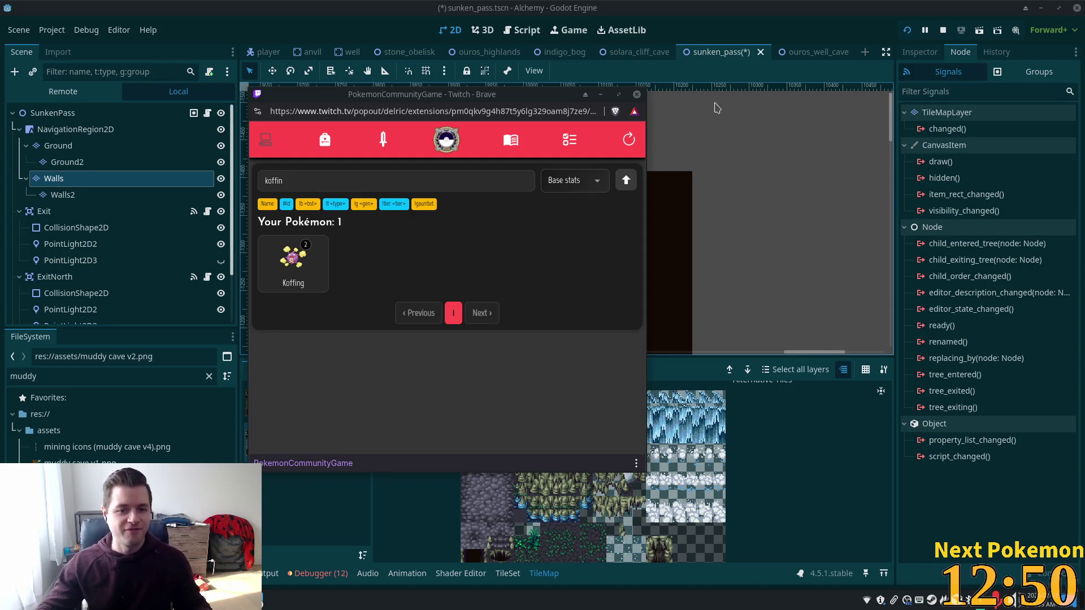
click(603, 95)
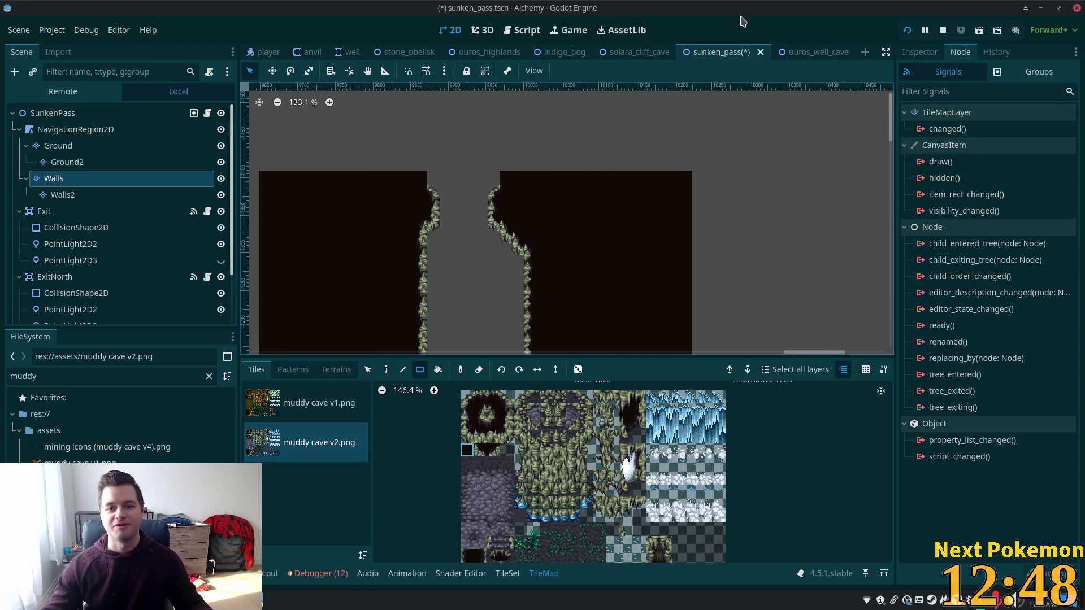
Save the scene and select the Exit warp zone to view its destination scene path.
key(ctrl+s)
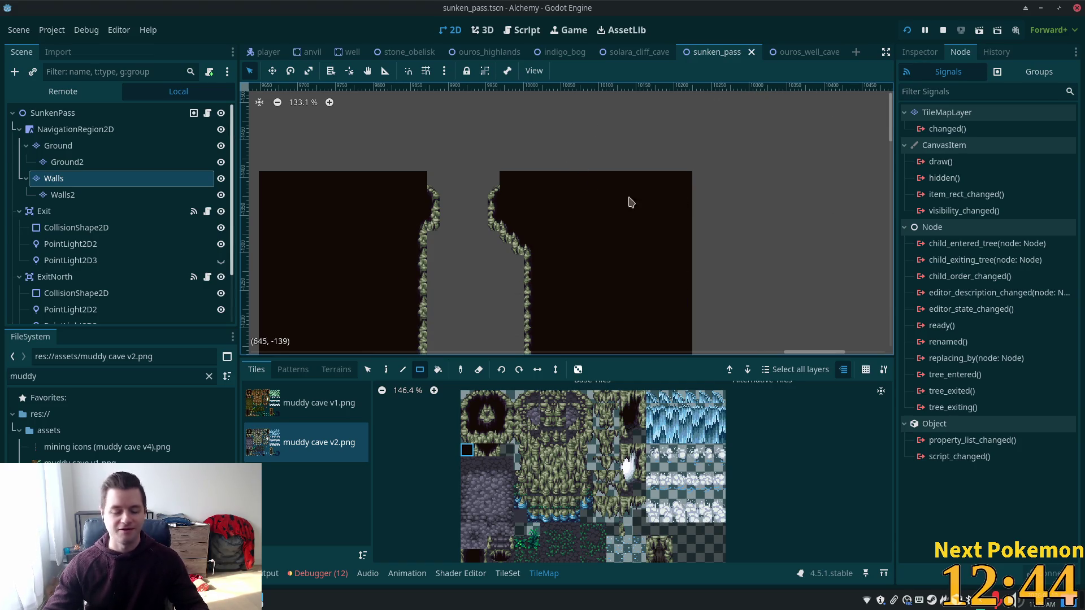
scroll(622, 221, down, 2)
scroll(612, 236, down, 5)
scroll(586, 286, up, 3)
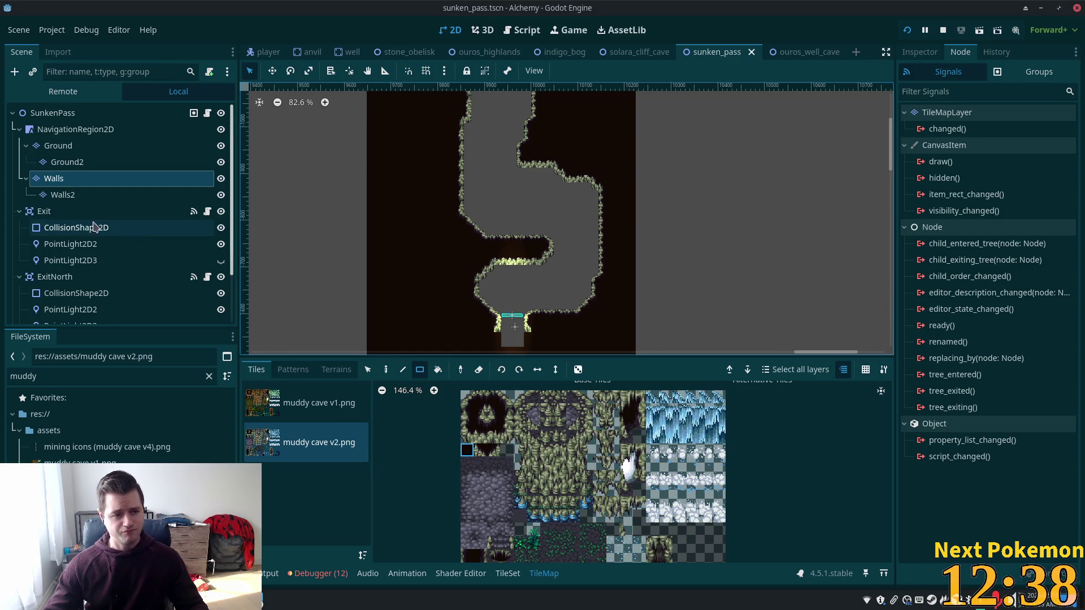
click(39, 212)
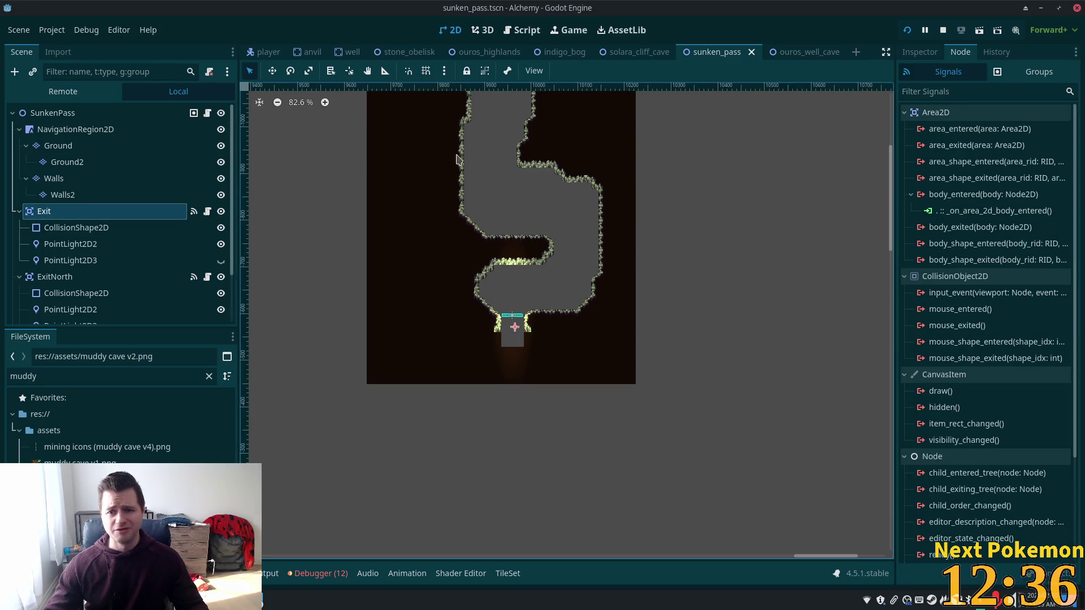
click(920, 52)
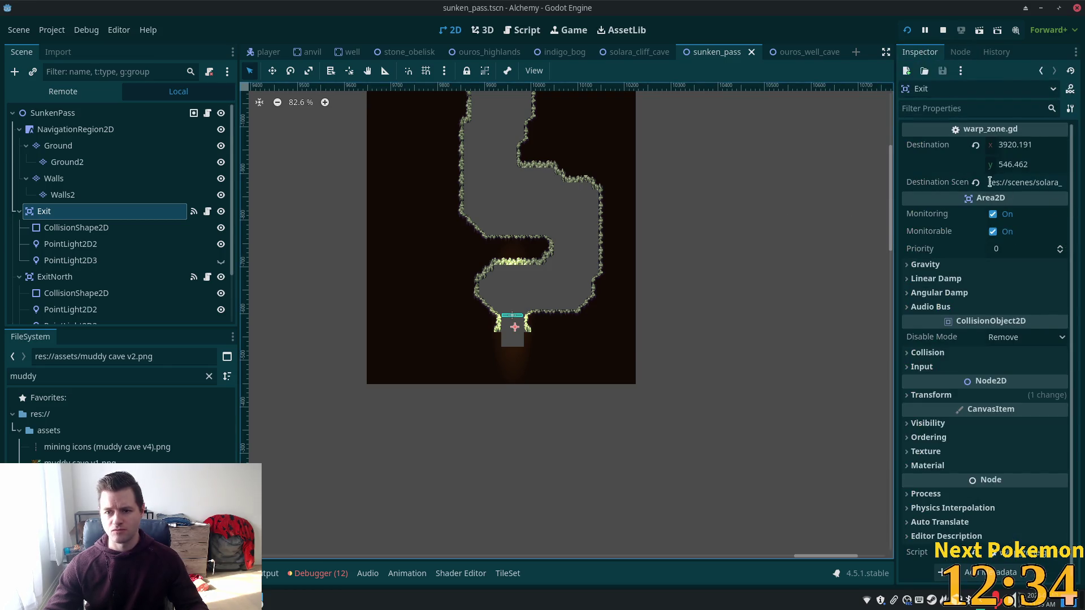
drag(1019, 182, 1078, 181)
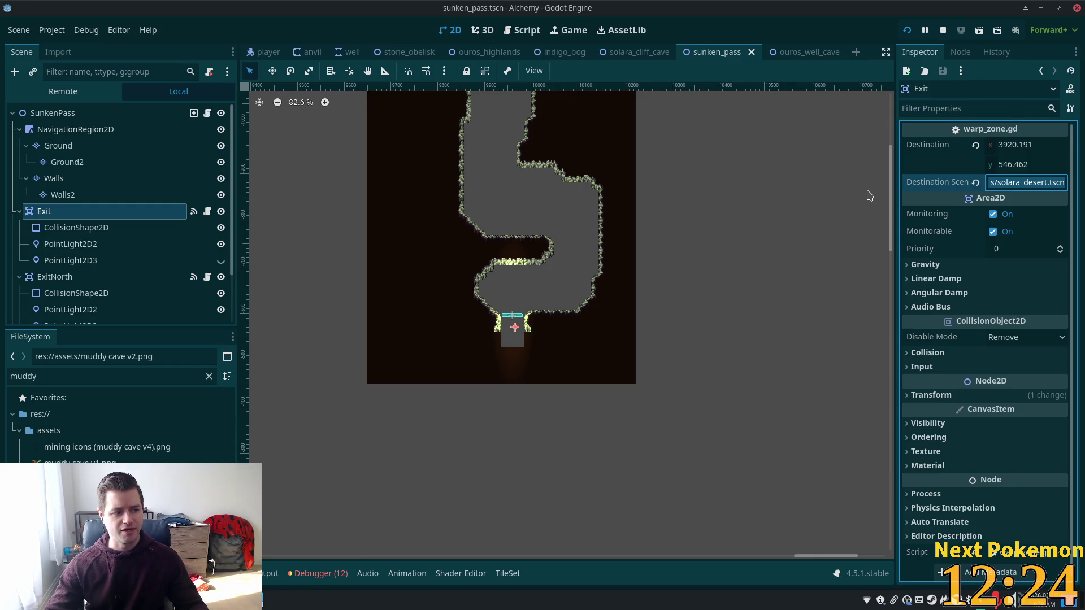
Replace Exit's destination path with res://scenes/indigo_bog.tscn and save sunken_pass.
mouse_move(929, 194)
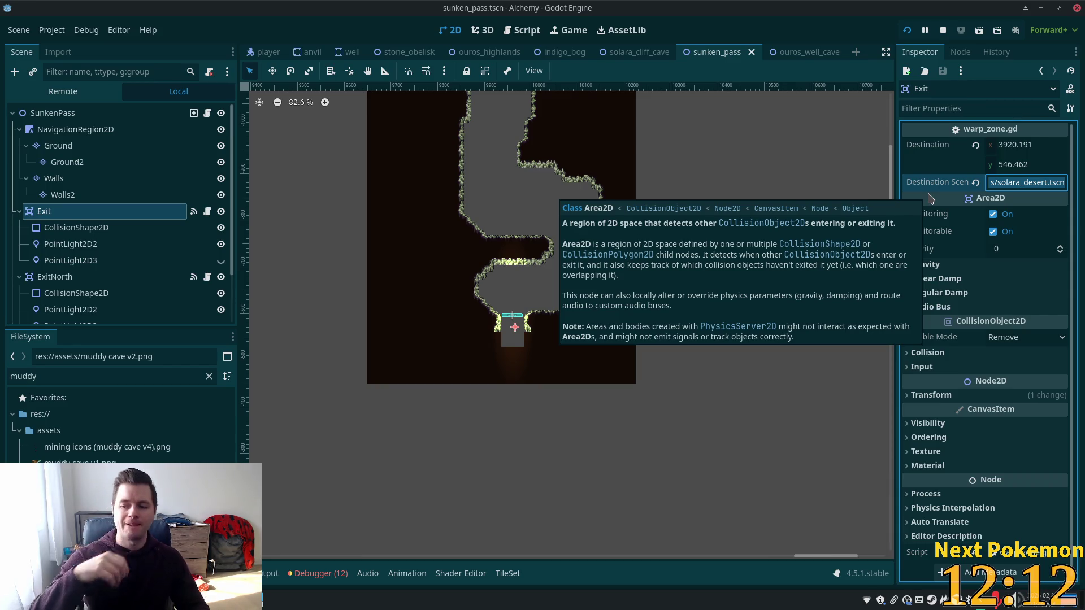
scroll(553, 288, up, 7)
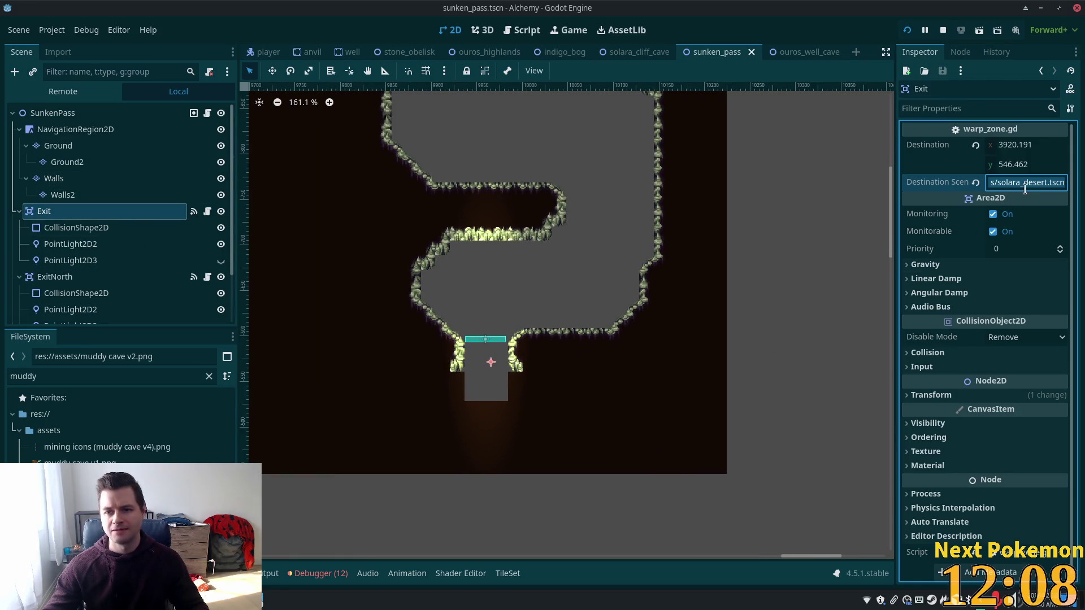
mouse_move(484, 62)
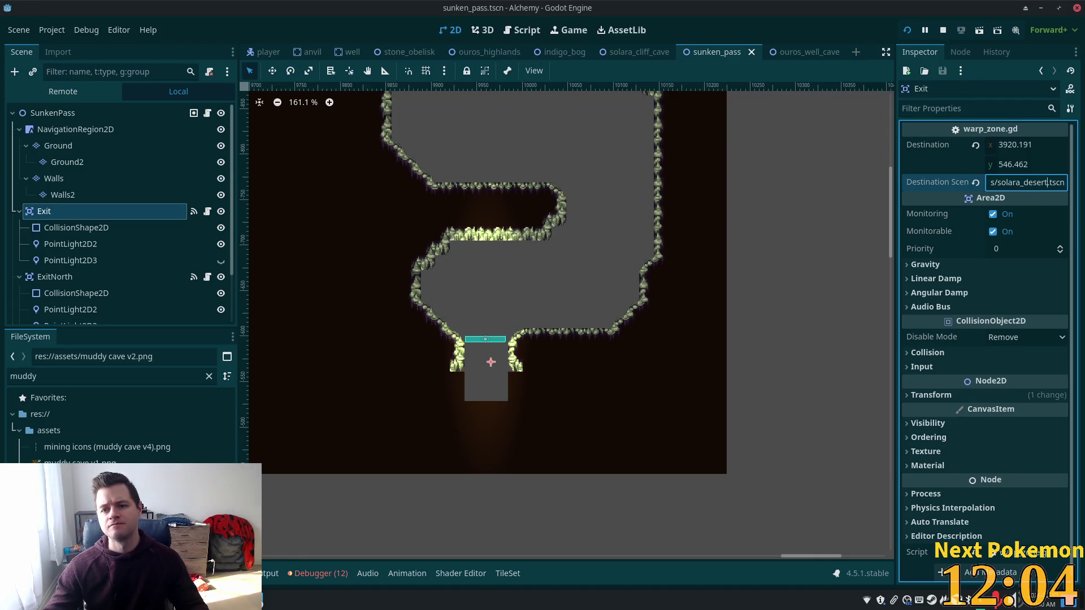
double_click(1029, 182)
text(idnigo)
key(BackSpace)
key(BackSpace)
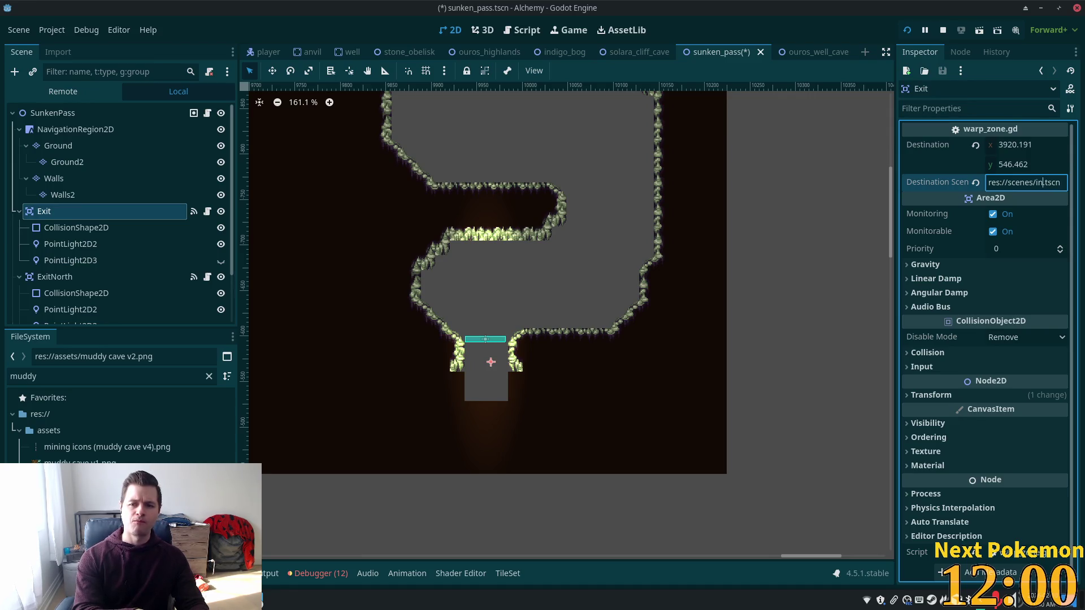
text(digo)
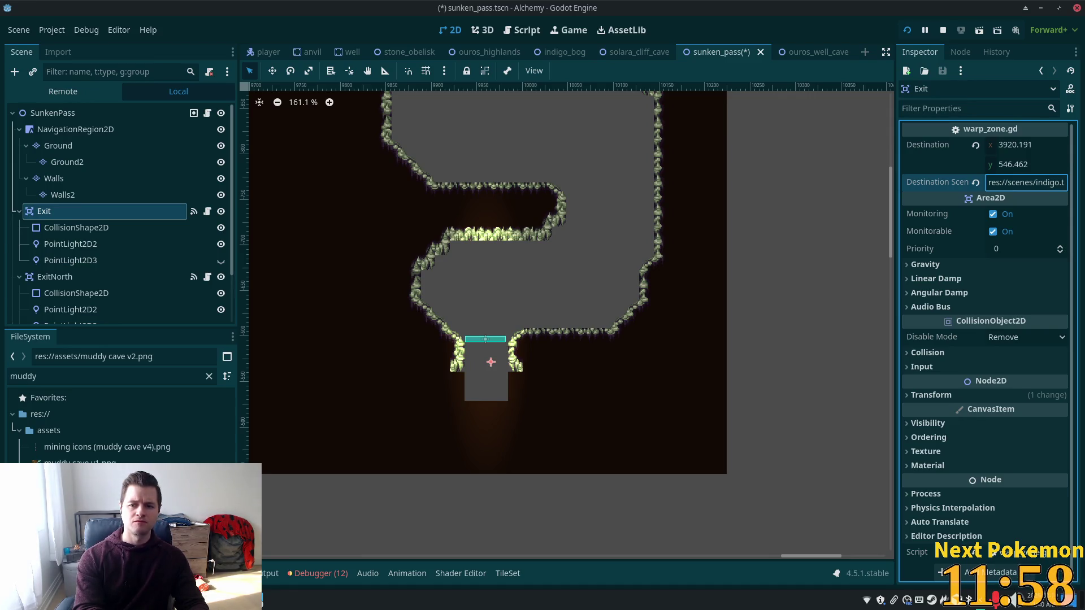
text(_bog)
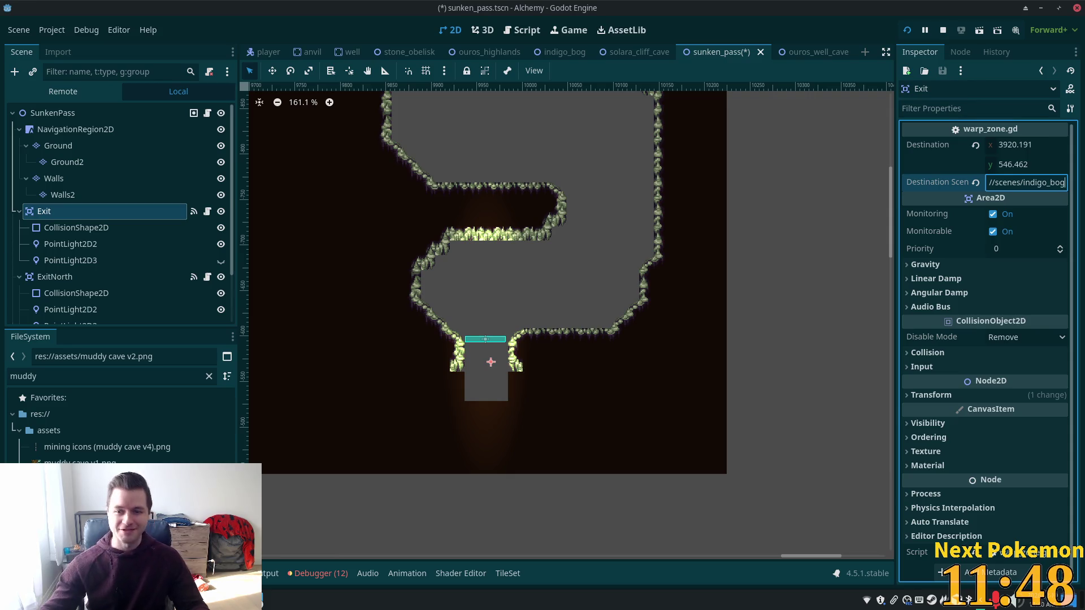
click(1065, 175)
key(ctrl+s)
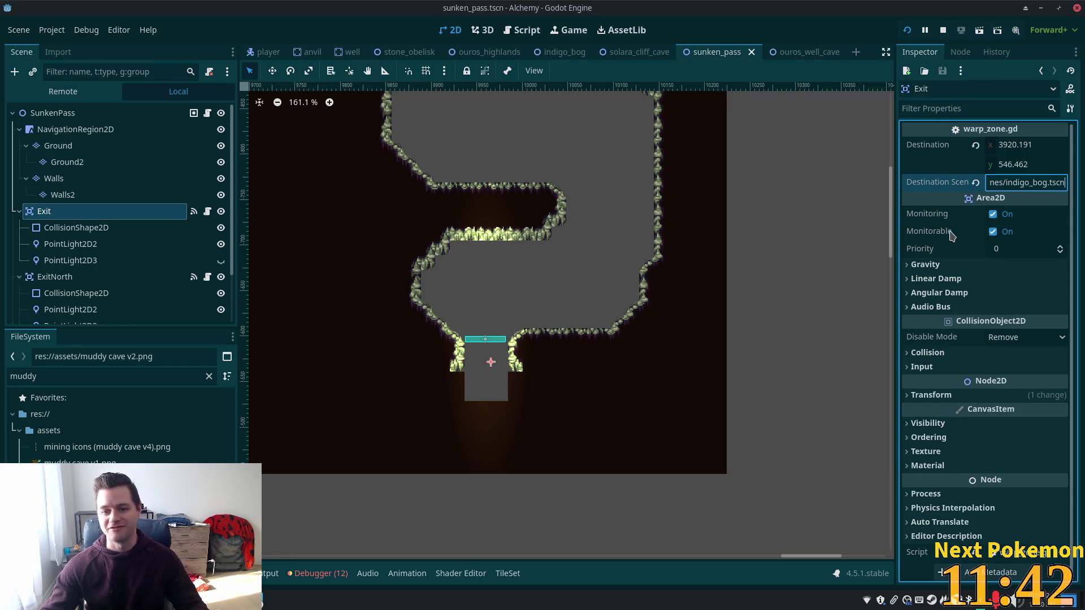
click(978, 280)
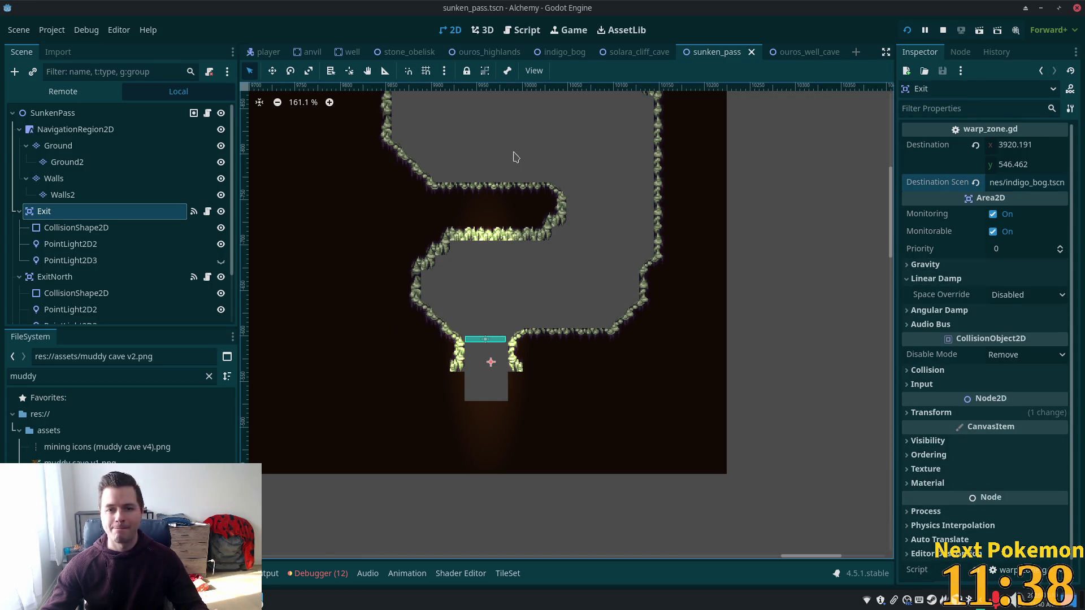
key(alt+Tab)
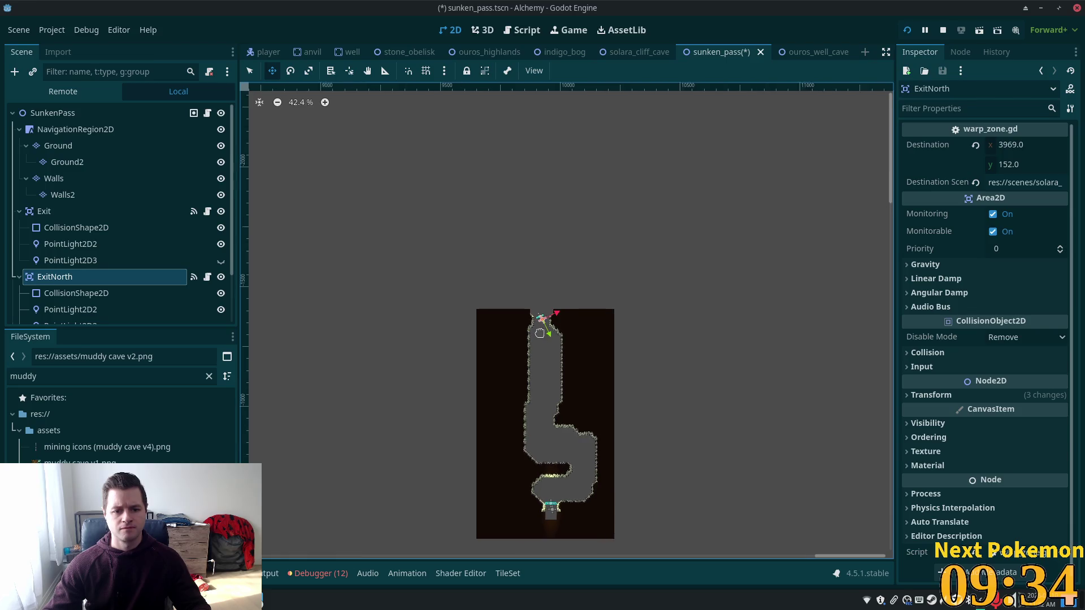
Expand ExitNorth's Transform to show its position, -26° rotation and scale, then open the launcher.
scroll(541, 324, up, 5)
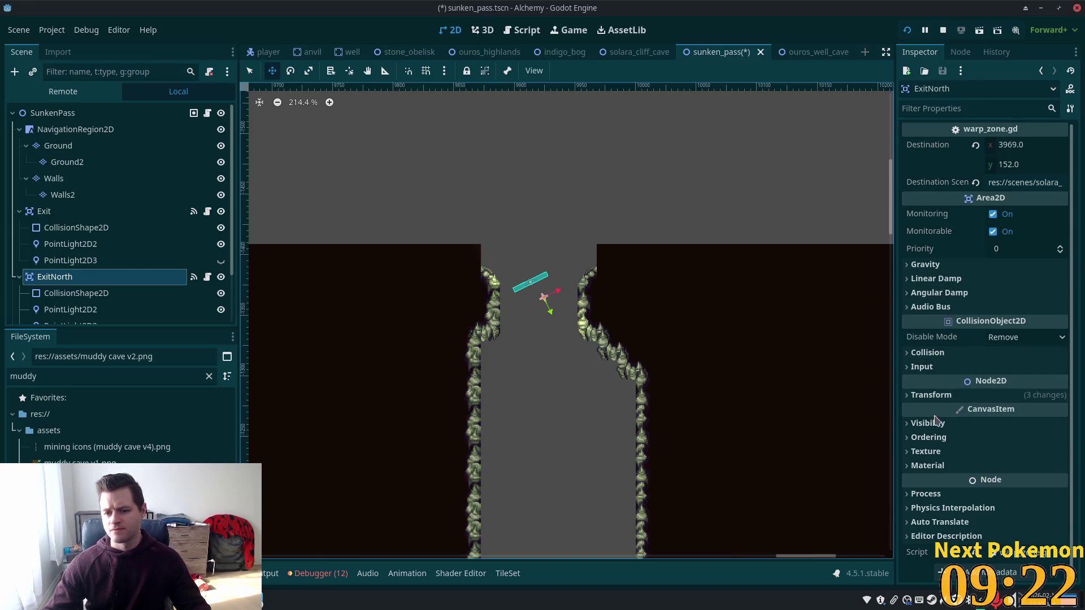
click(911, 395)
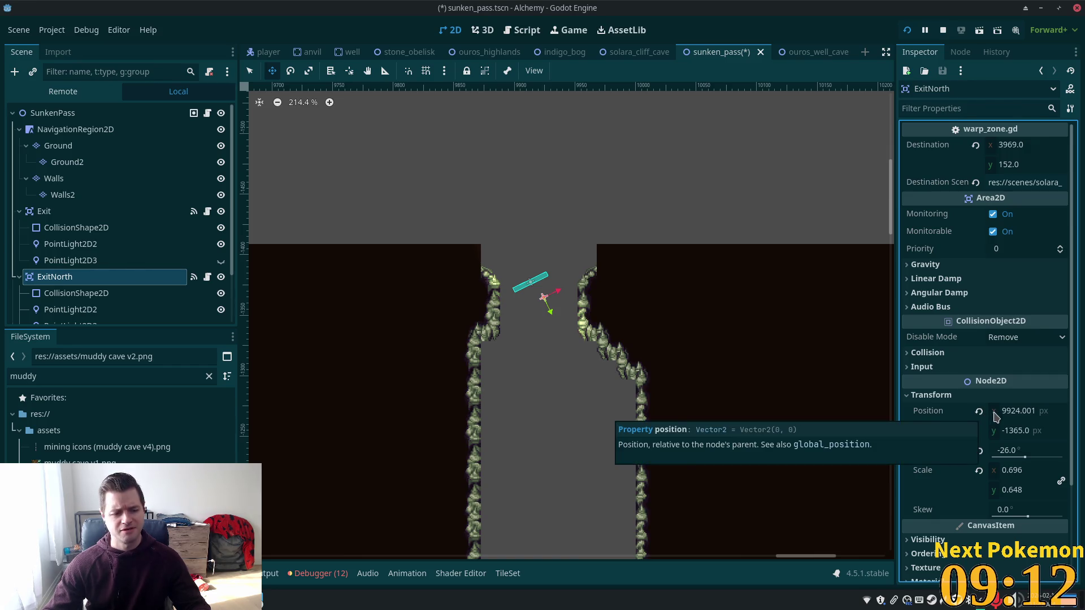
key(super)
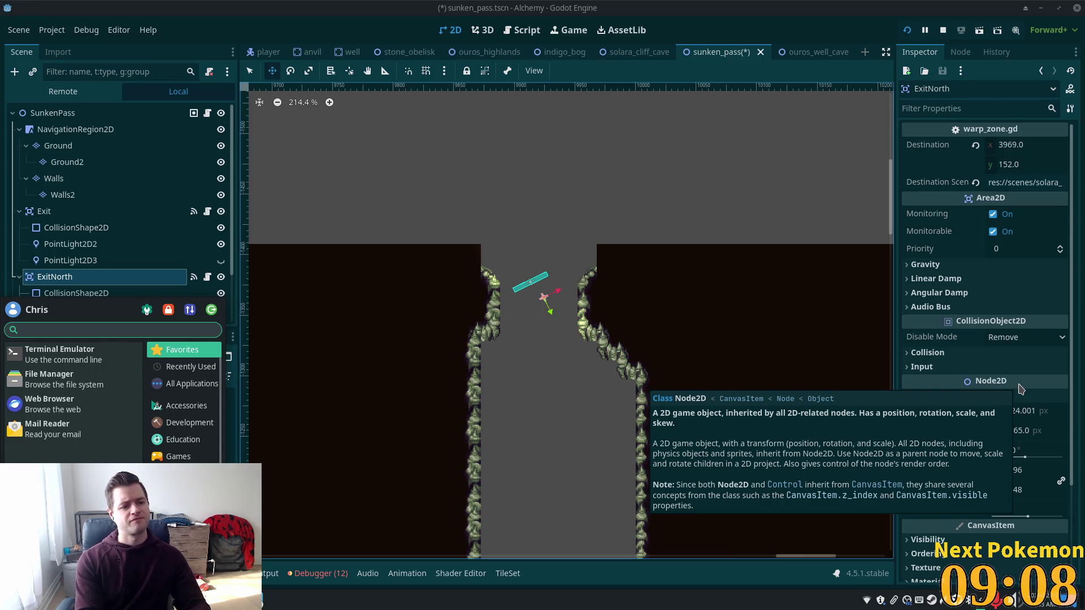
Launch Galculator via 'calc' and evaluate 1000/24.
text(calc)
key(Return)
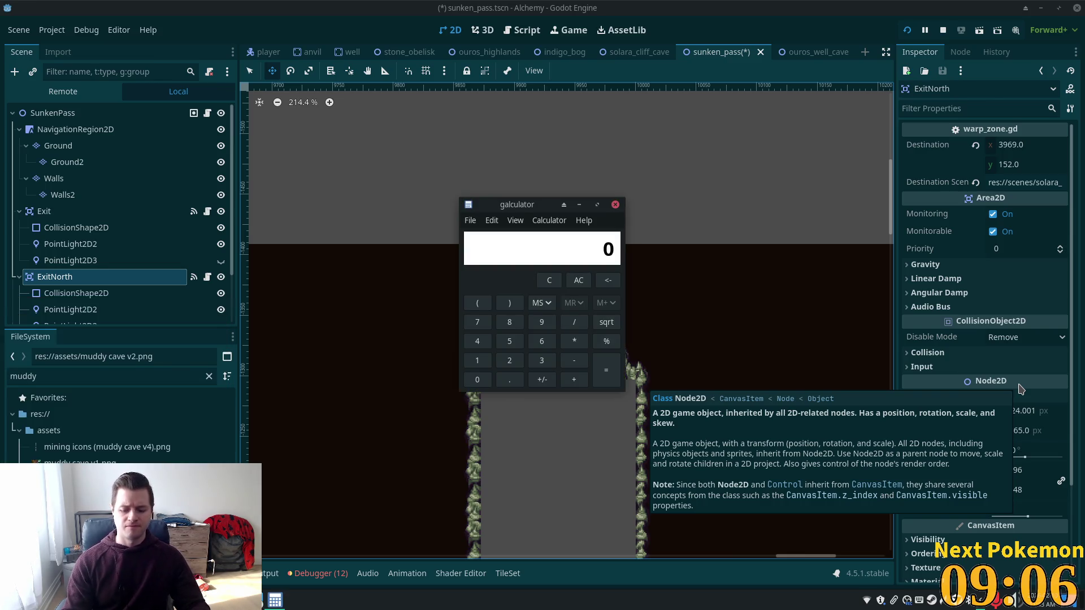
text(1)
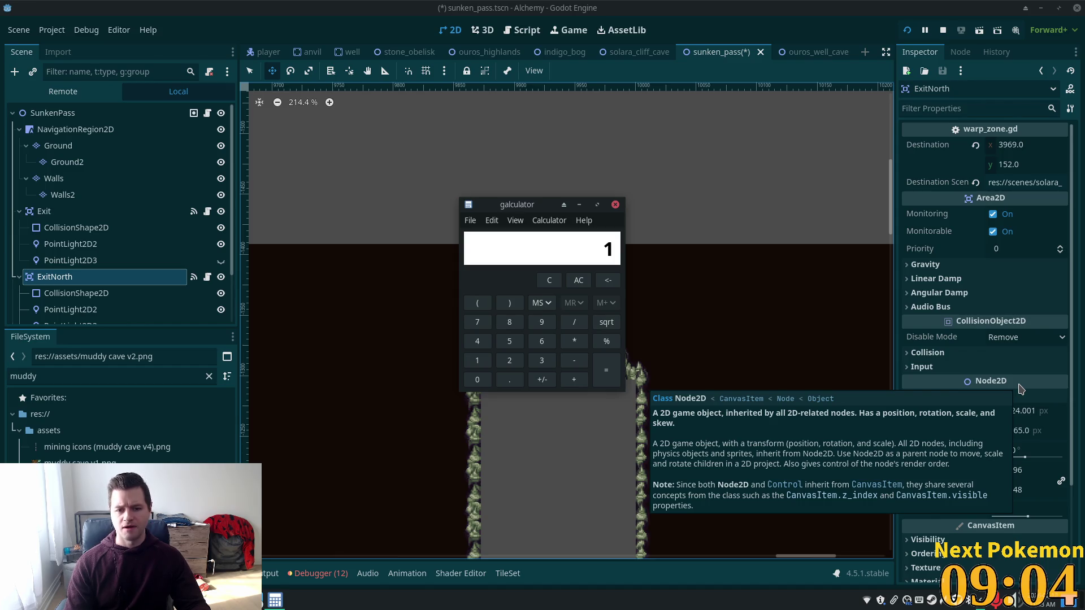
text(000/24)
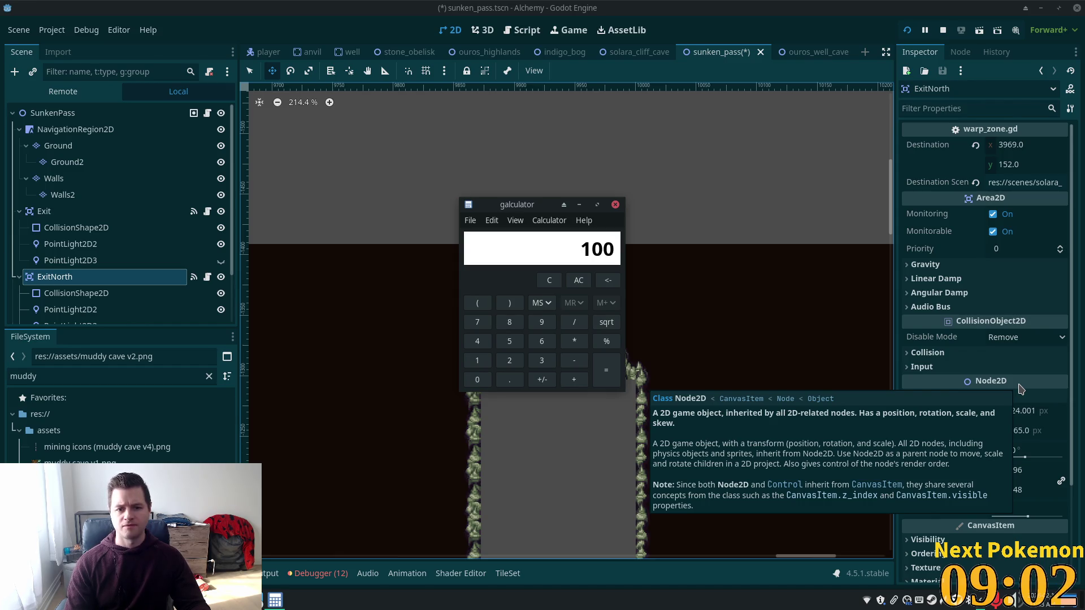
key(Return)
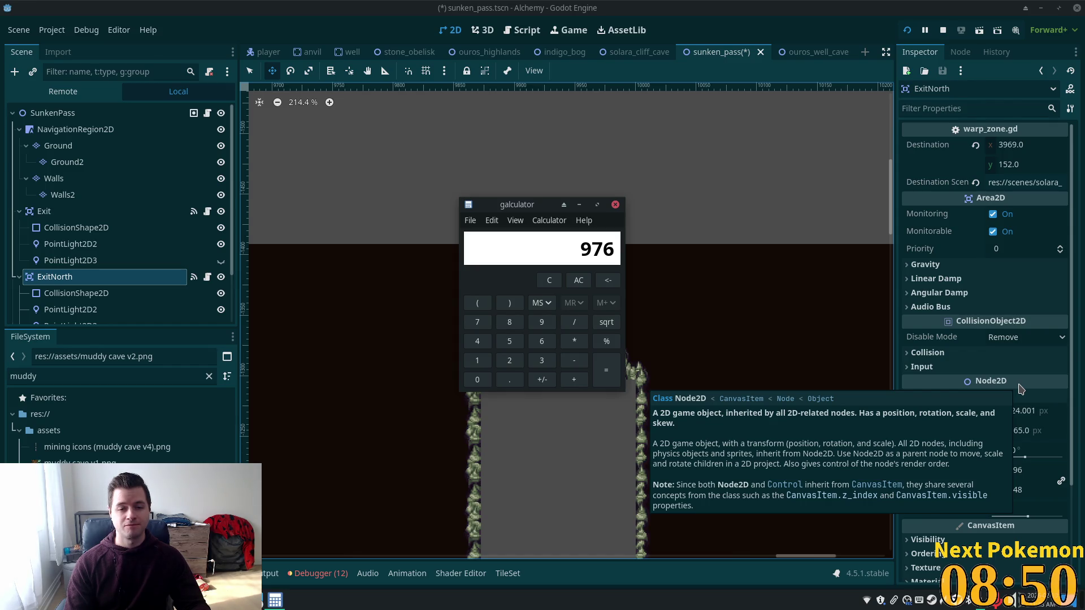
Clear the wrong result, recompute 1000/24 to get 41.6666666667, and select the 41.
click(547, 280)
text(1000)
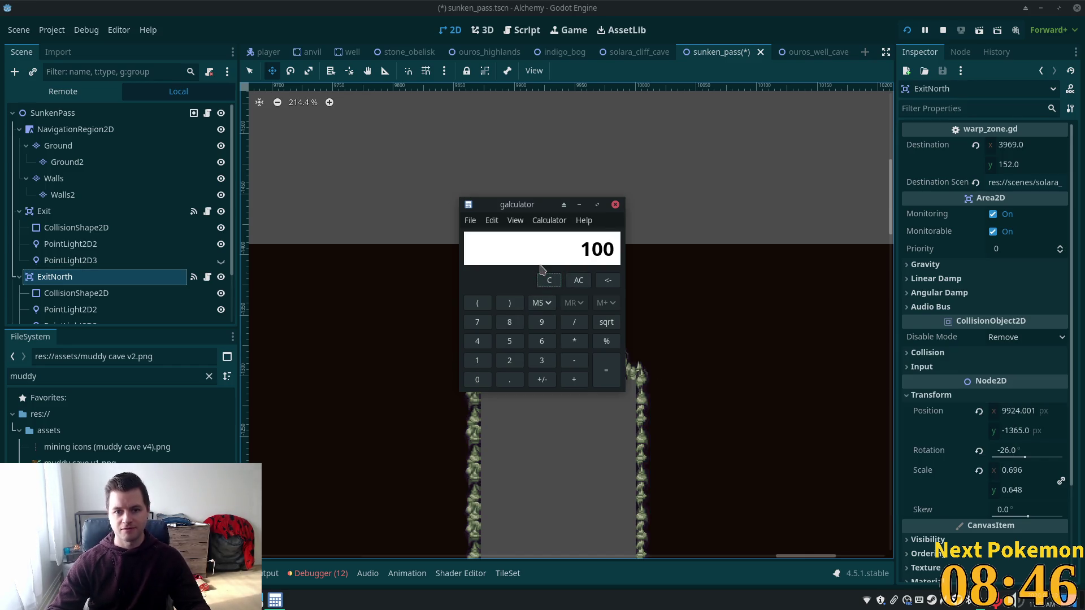
text(/24)
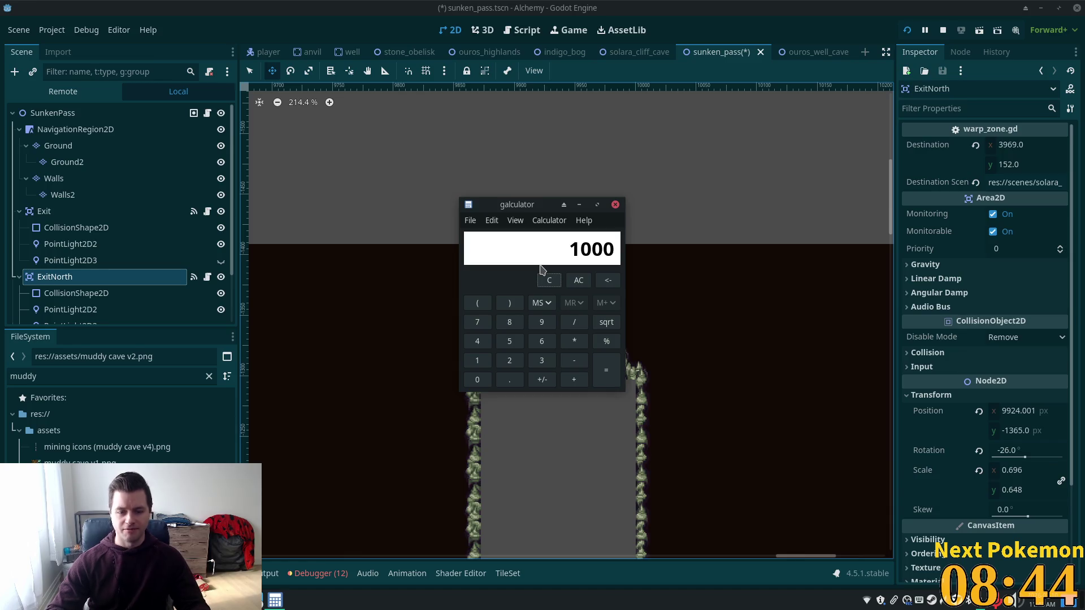
key(Return)
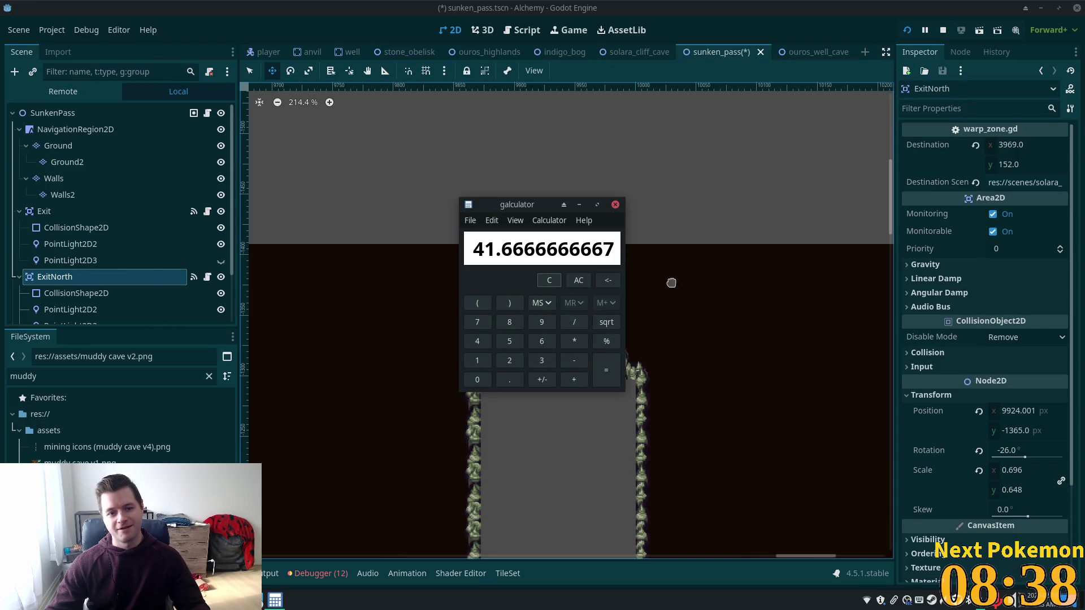
double_click(488, 249)
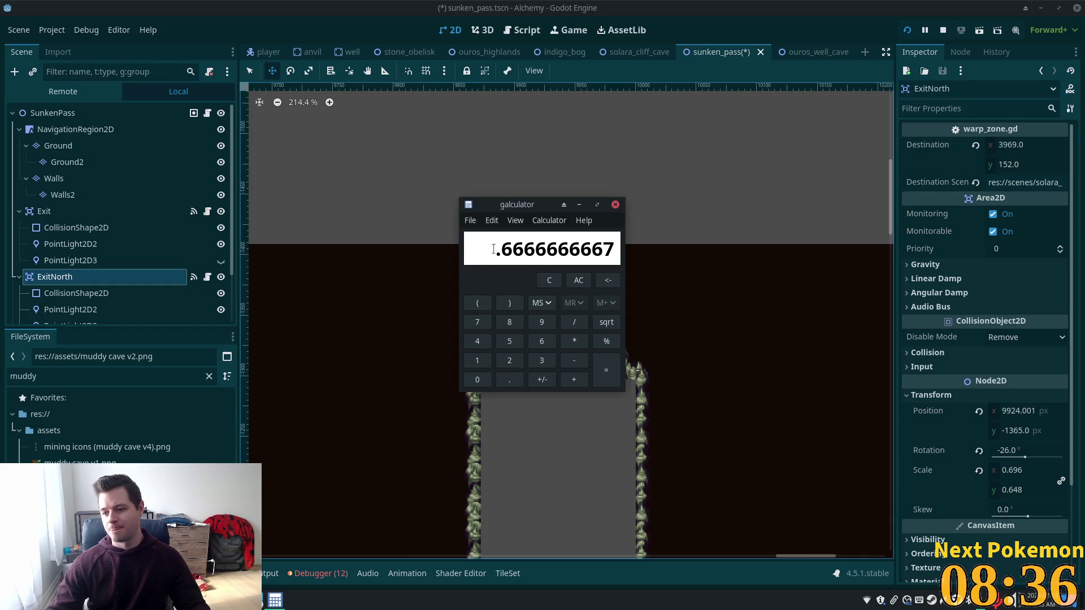
click(493, 249)
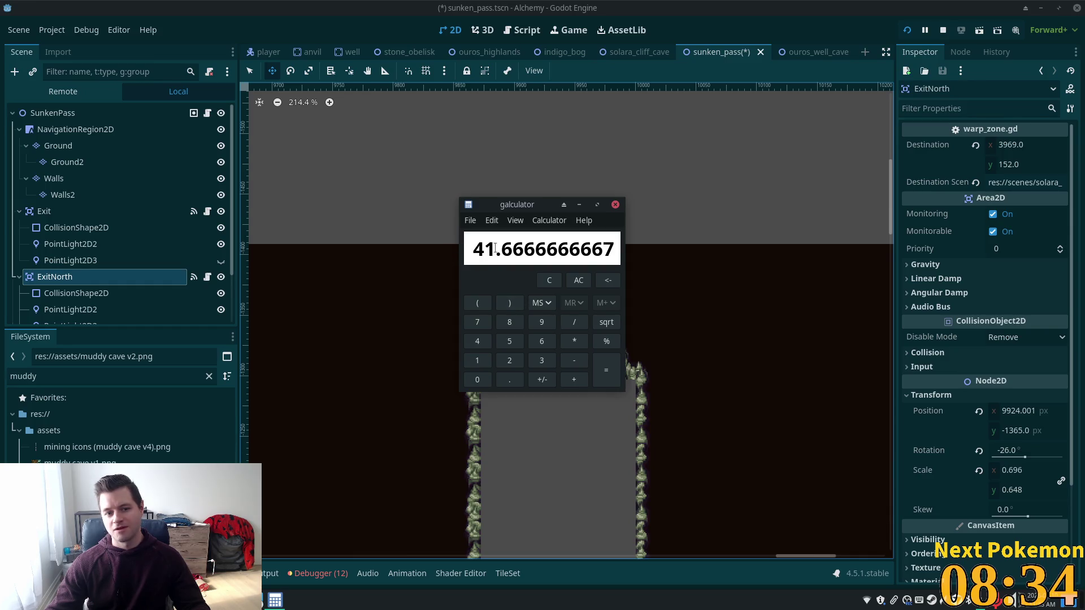
drag(495, 249, 478, 247)
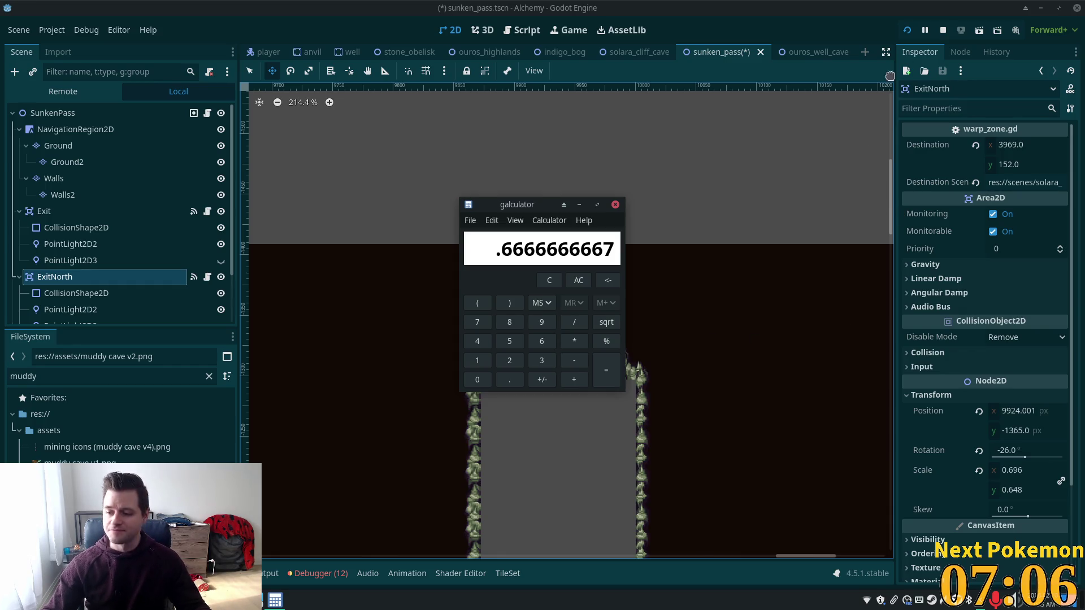
key(alt+Tab)
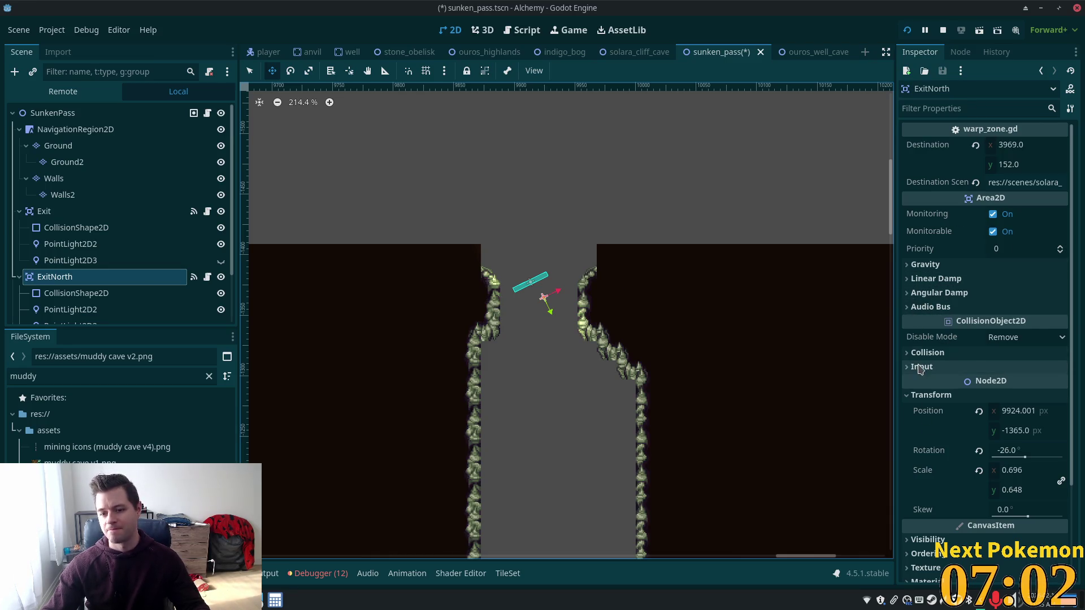
Reset ExitNorth's rotation to 0° and stretch its collision rectangle's sides to both corridor walls.
click(979, 451)
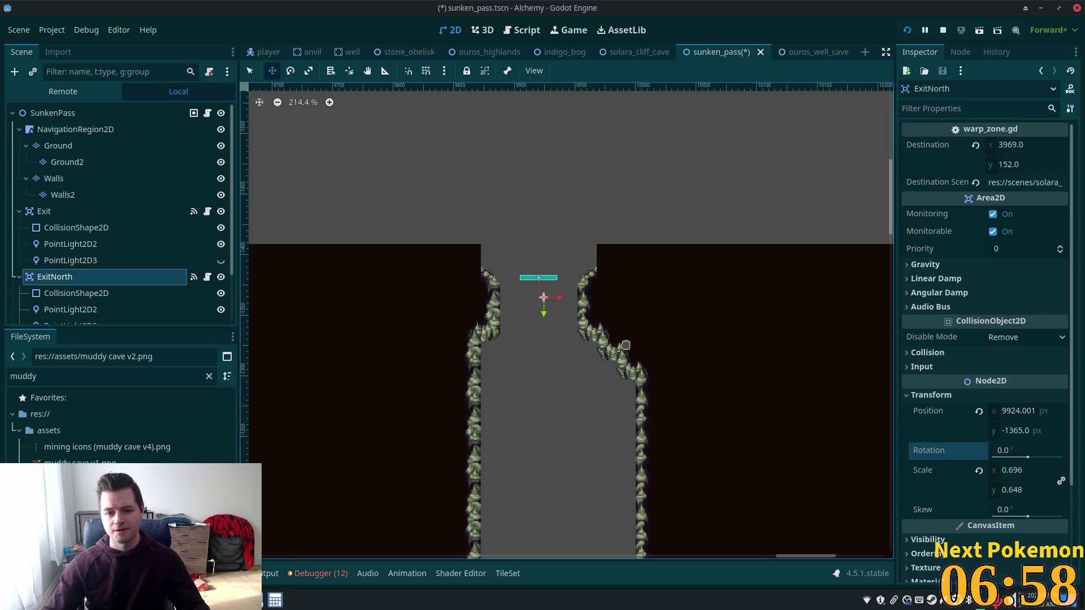
scroll(110, 271, down, 2)
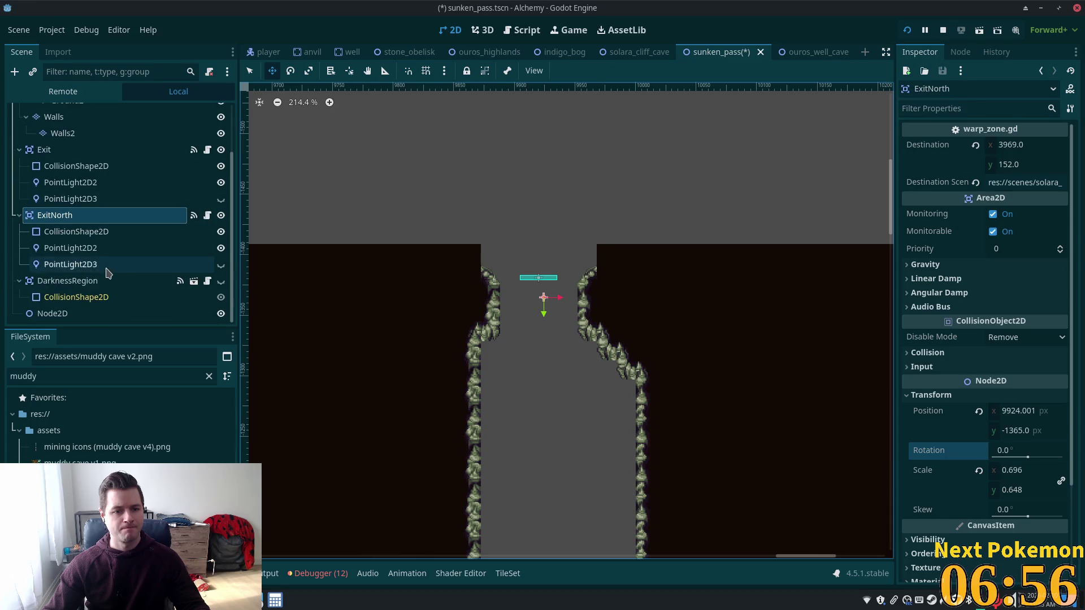
click(76, 232)
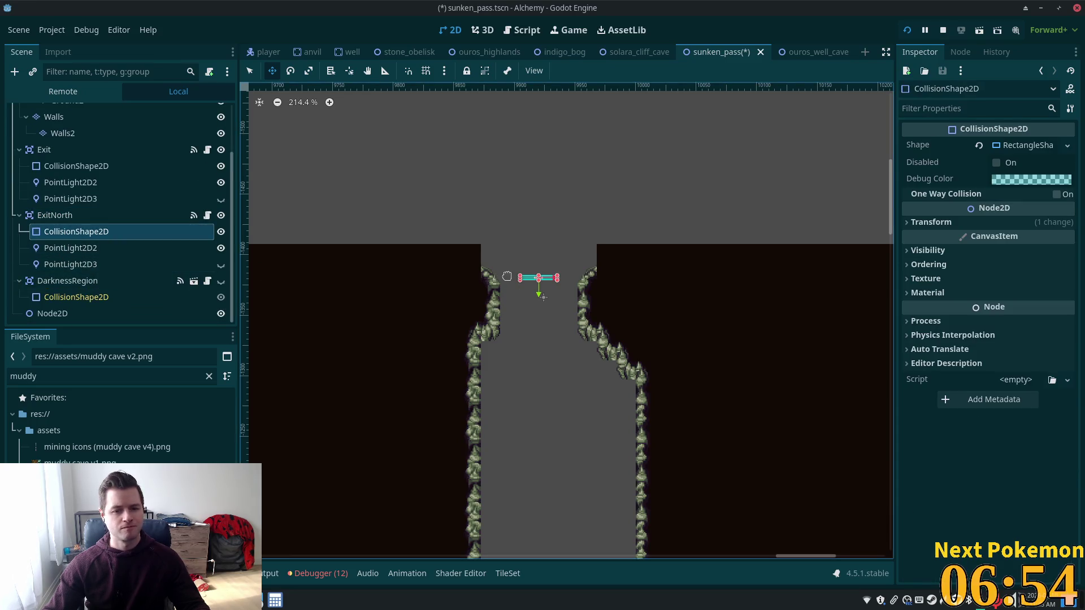
scroll(520, 277, up, 5)
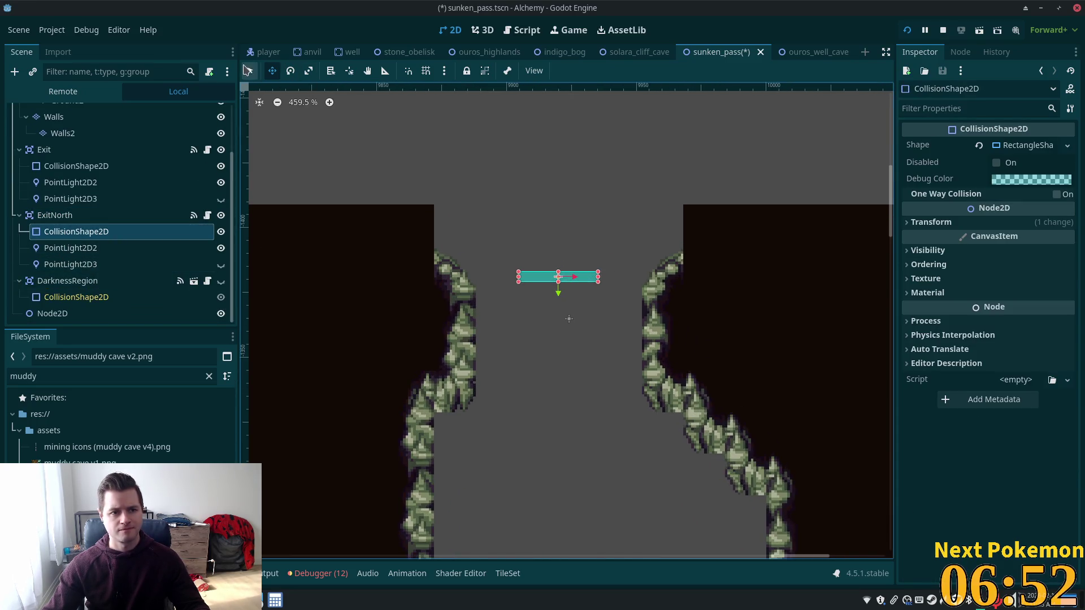
click(248, 70)
drag(518, 277, 478, 284)
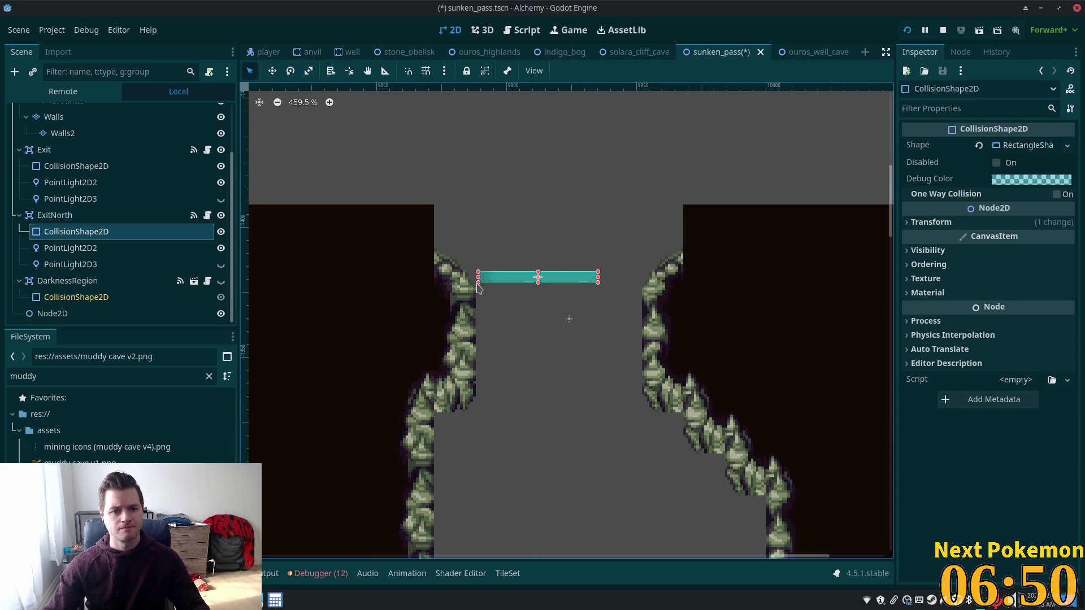
drag(598, 277, 640, 282)
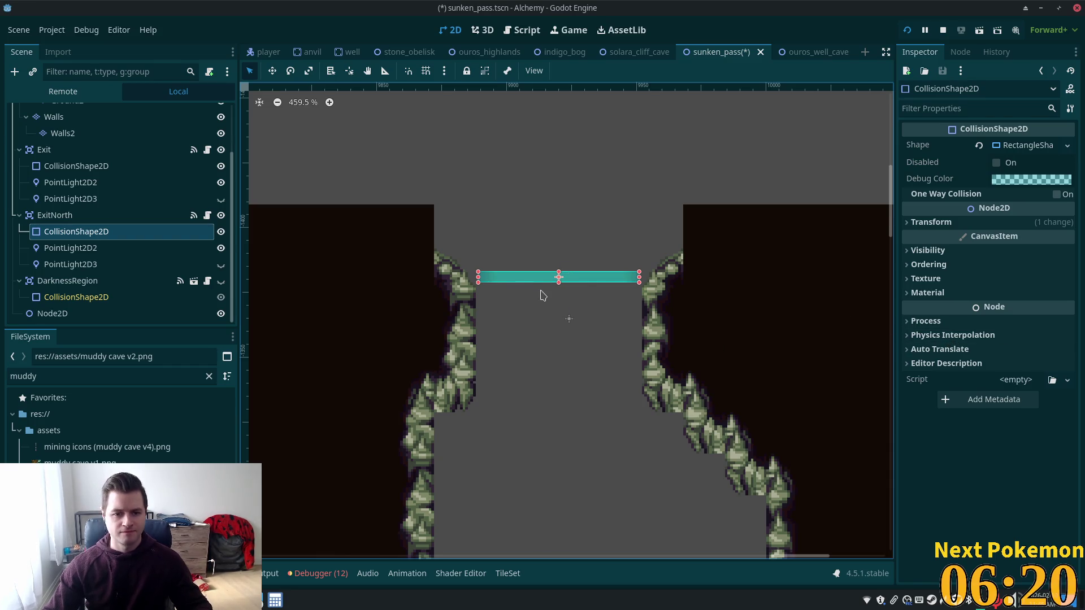
scroll(541, 293, down, 4)
Save sunken_pass and select the Ground layer to show its muddy cave v2 tile palette.
key(ctrl+s)
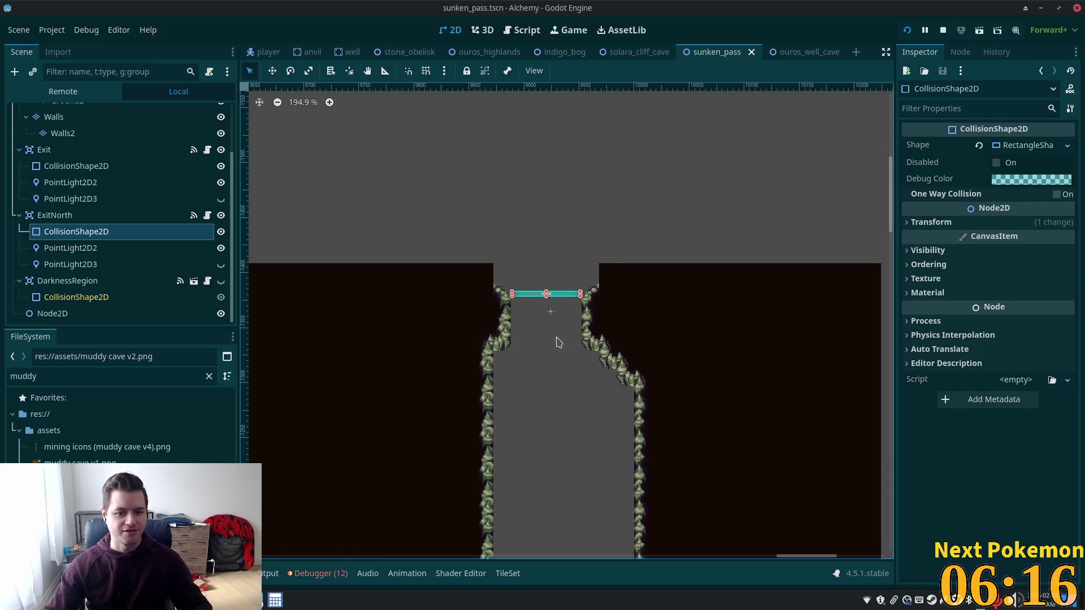
scroll(696, 424, down, 3)
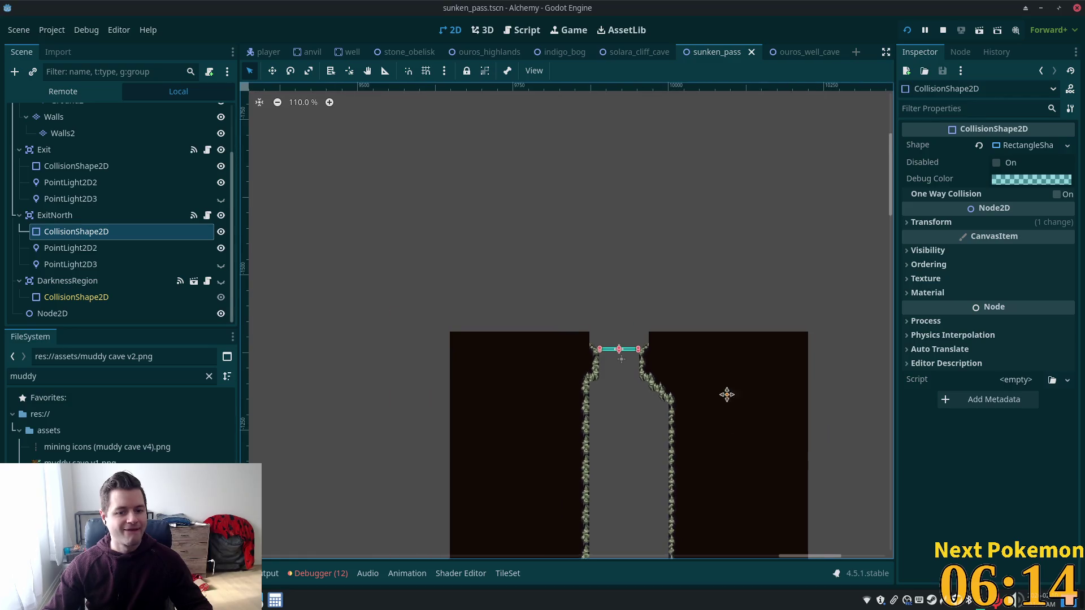
scroll(625, 121, up, 3)
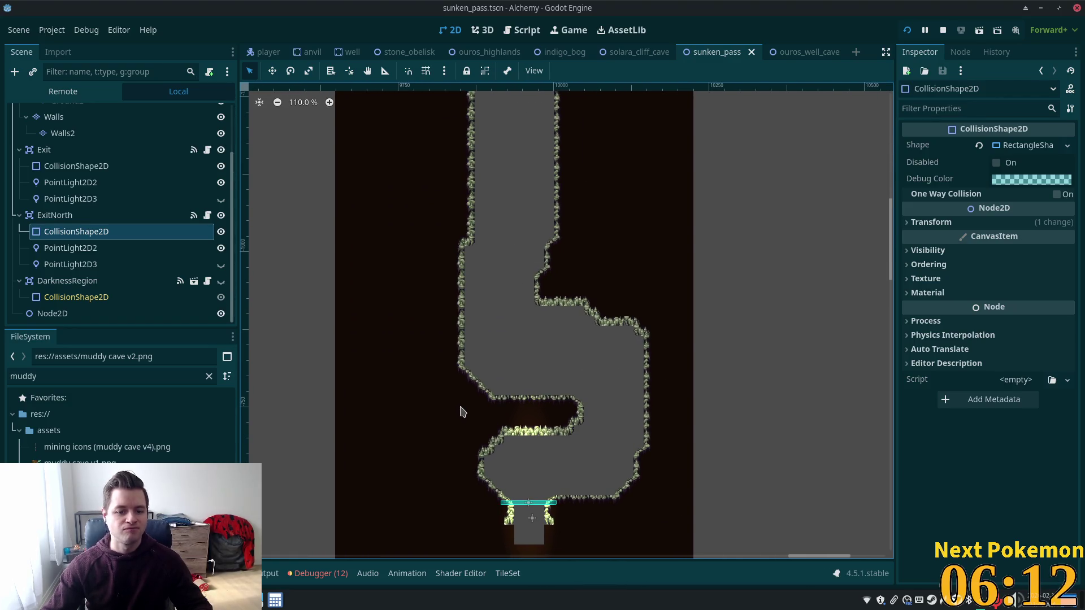
scroll(631, 229, up, 3)
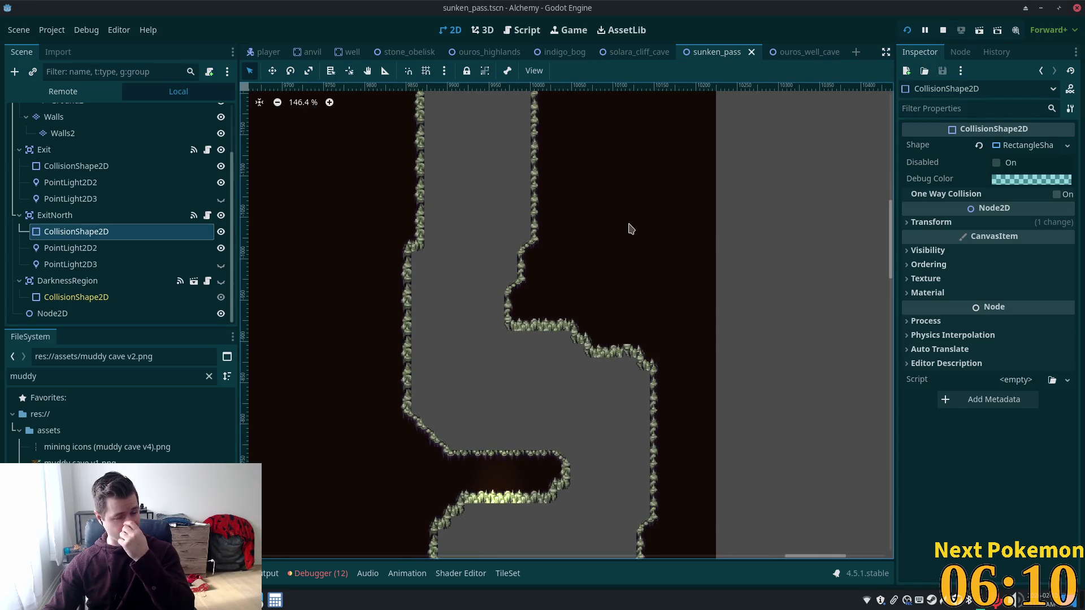
scroll(546, 266, up, 5)
scroll(403, 425, up, 1)
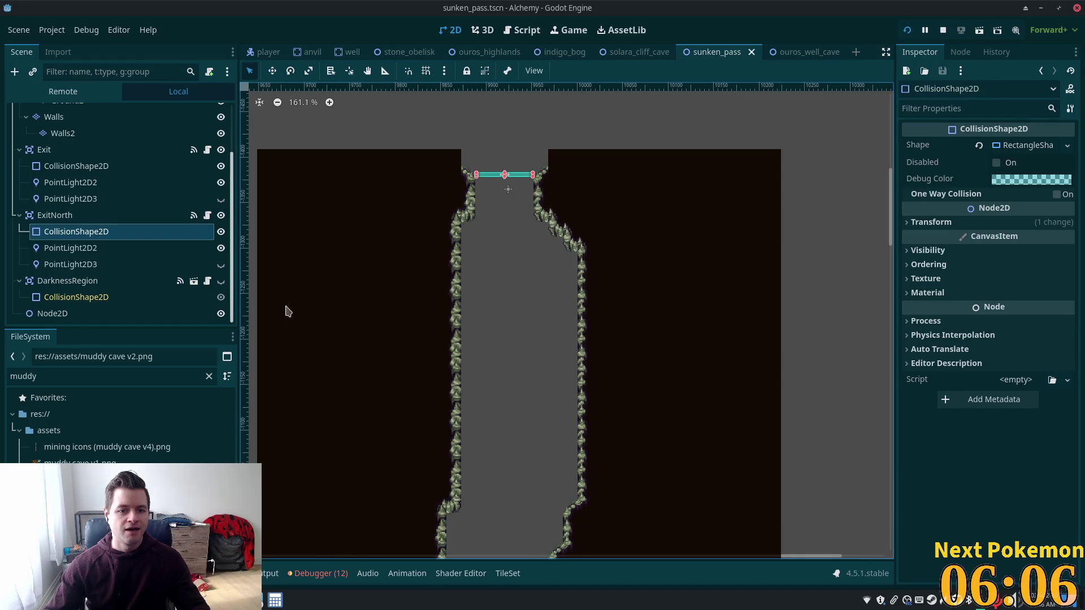
scroll(555, 351, down, 4)
scroll(85, 187, up, 4)
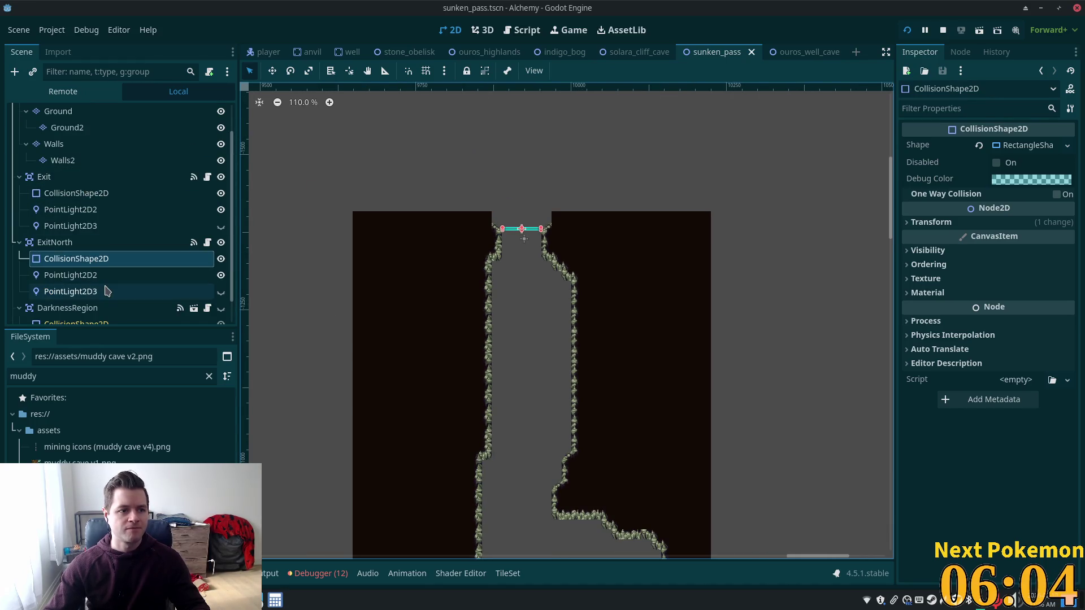
click(59, 145)
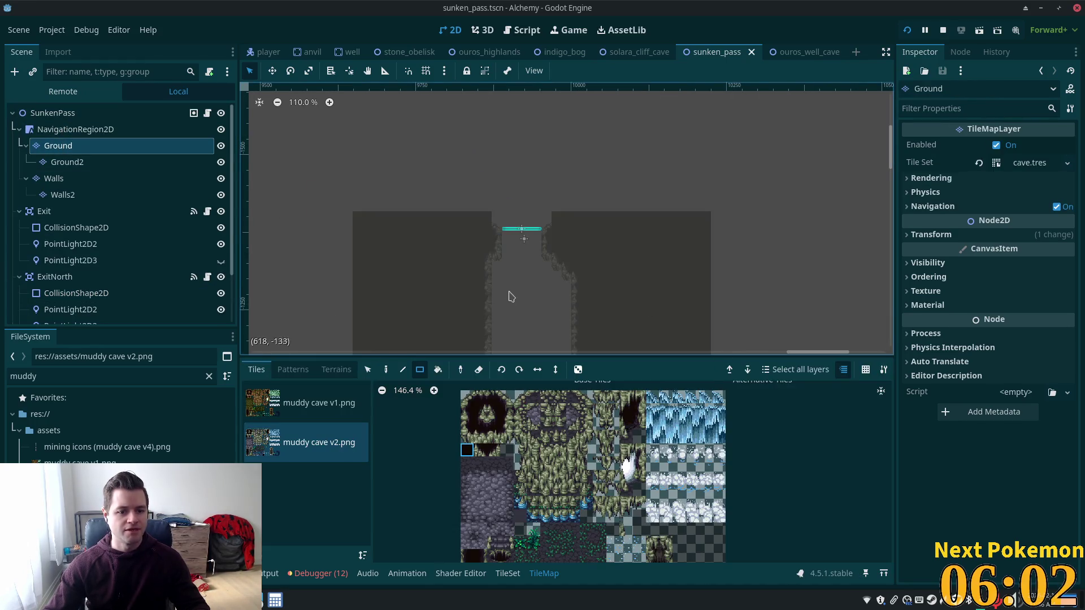
Switch the bottom panel to the TileSet editor in Paint properties mode.
scroll(502, 320, down, 5)
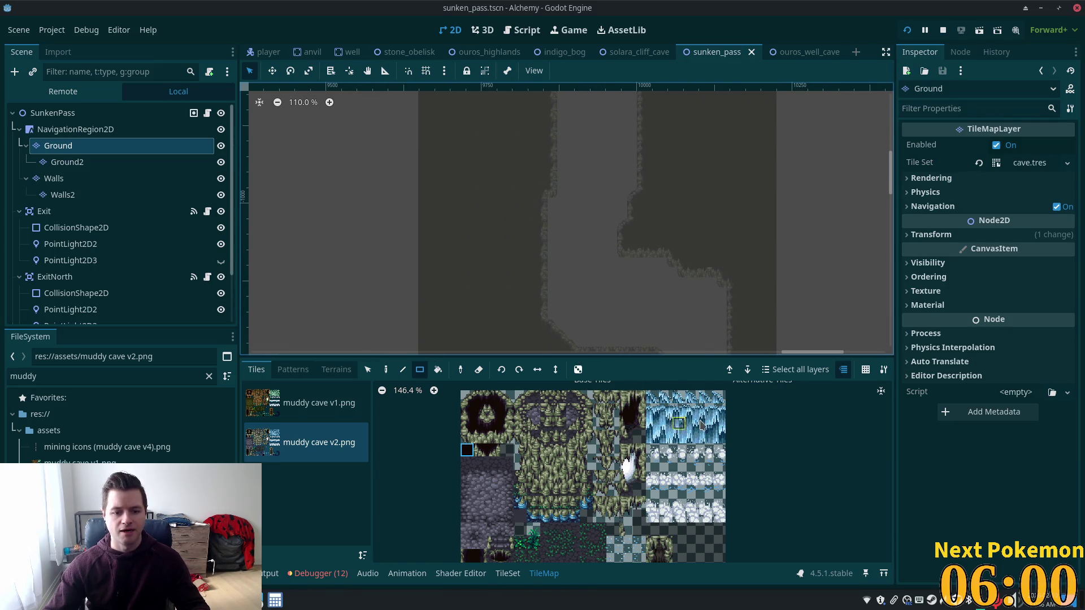
scroll(686, 211, up, 3)
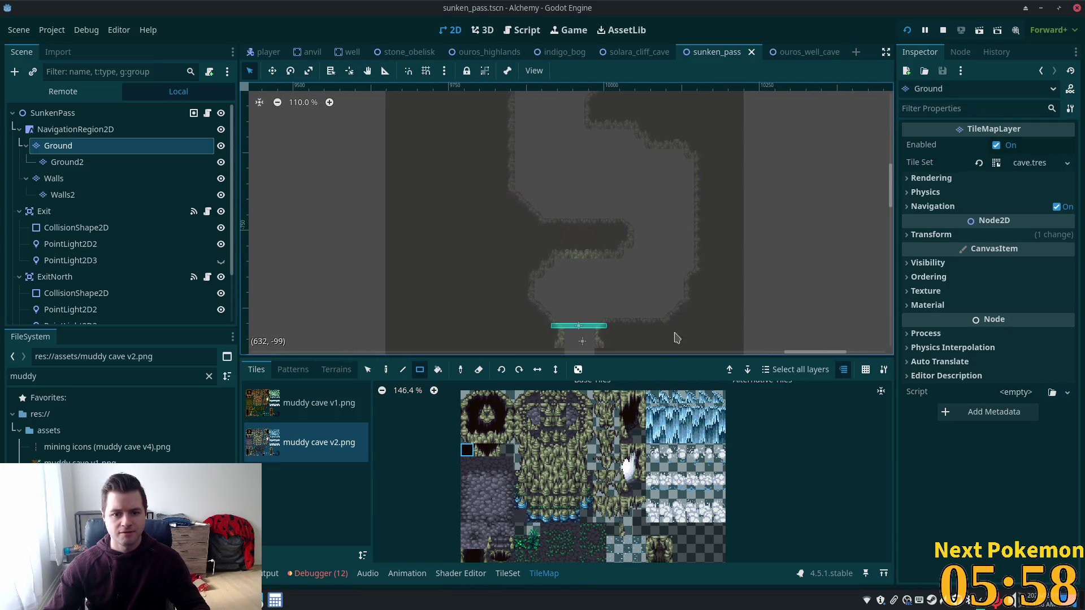
scroll(647, 505, down, 2)
scroll(647, 505, down, 2)
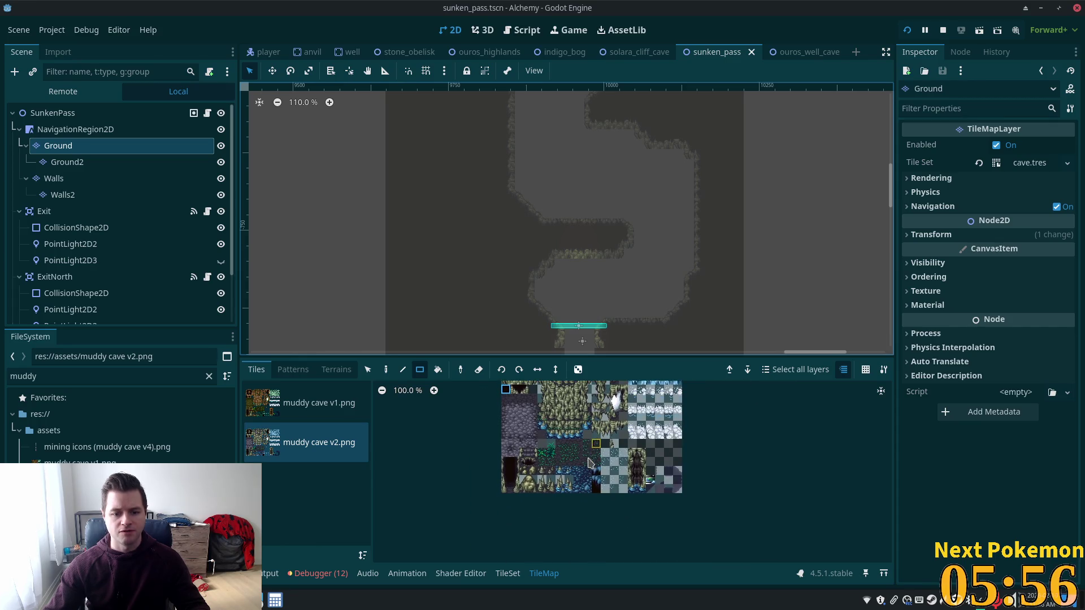
click(507, 573)
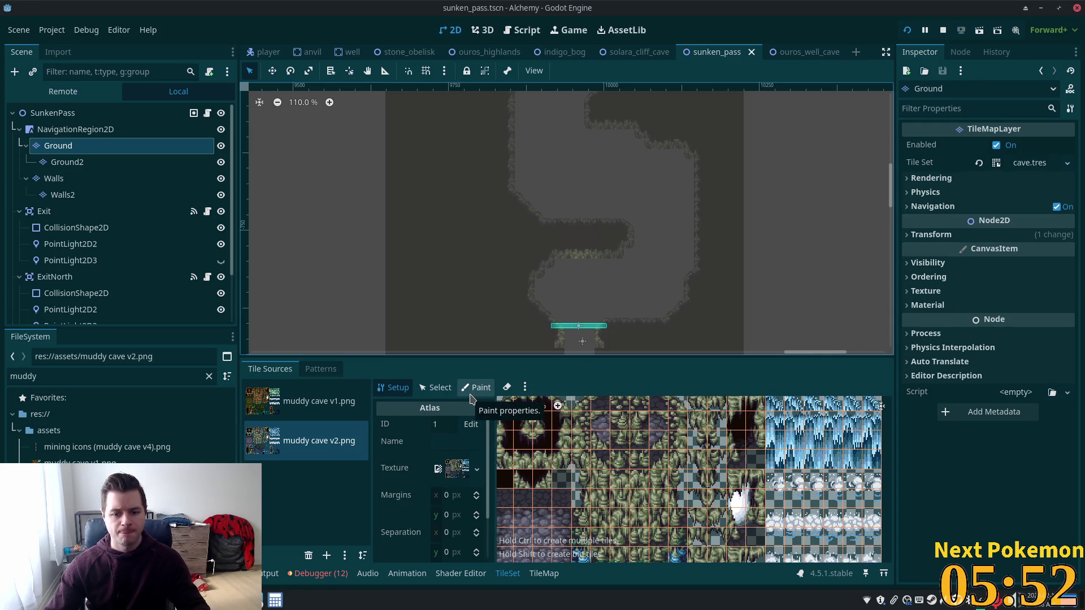
click(476, 388)
Pick two dark tiles on the muddy cave v2 atlas, then expand cave.tres in the Inspector.
scroll(695, 494, up, 2)
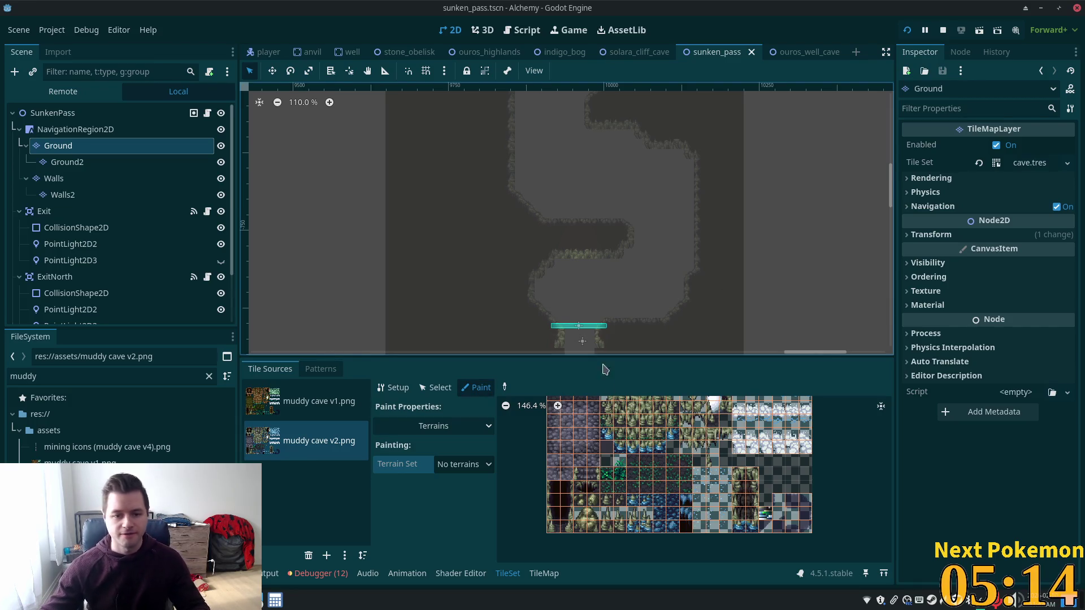
scroll(591, 238, down, 3)
scroll(591, 238, up, 2)
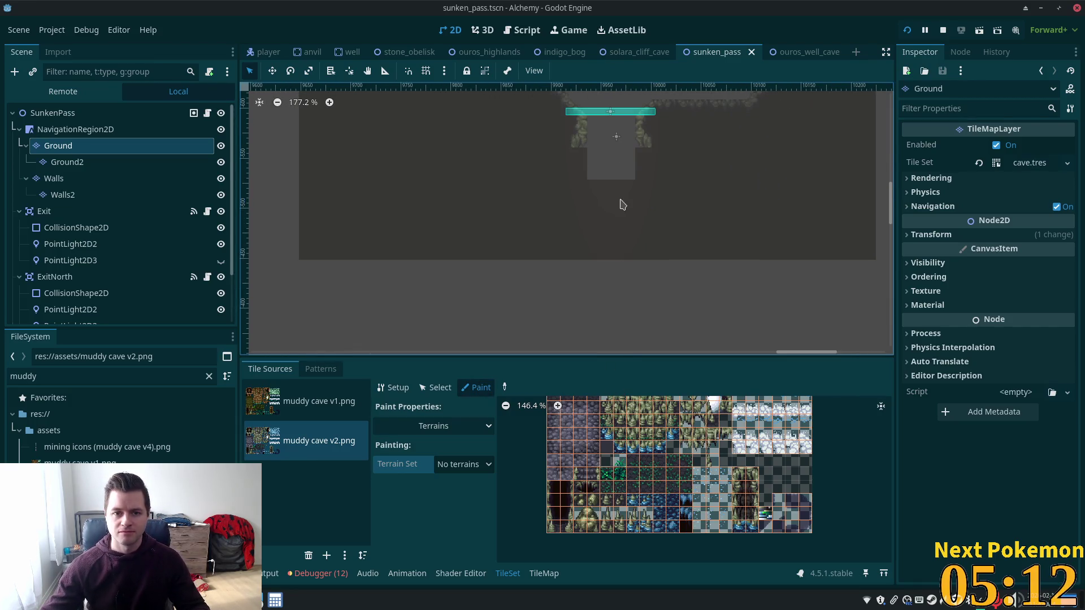
scroll(586, 181, up, 5)
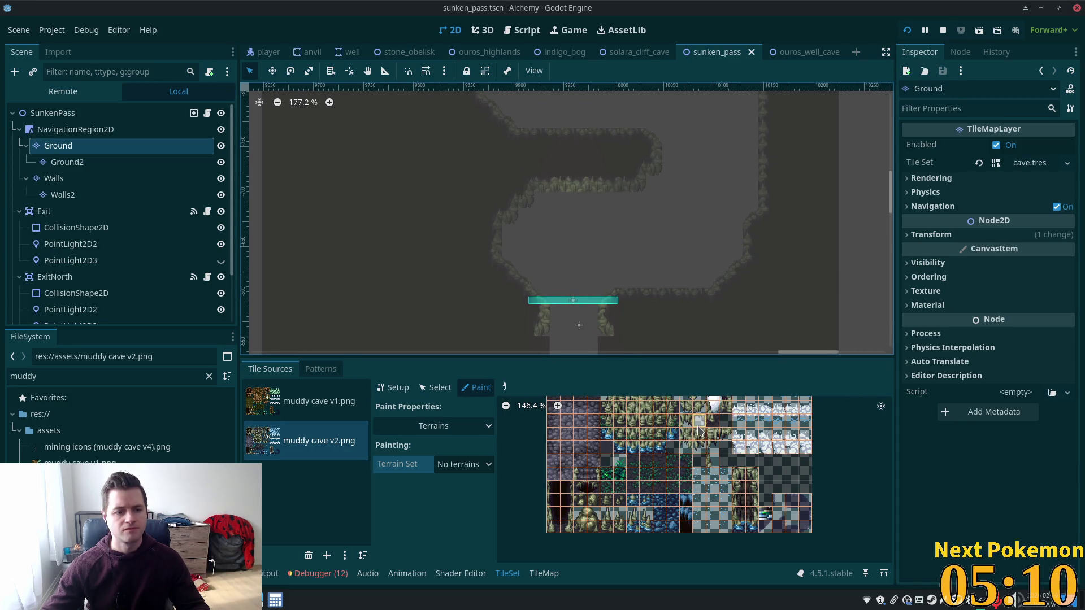
click(686, 526)
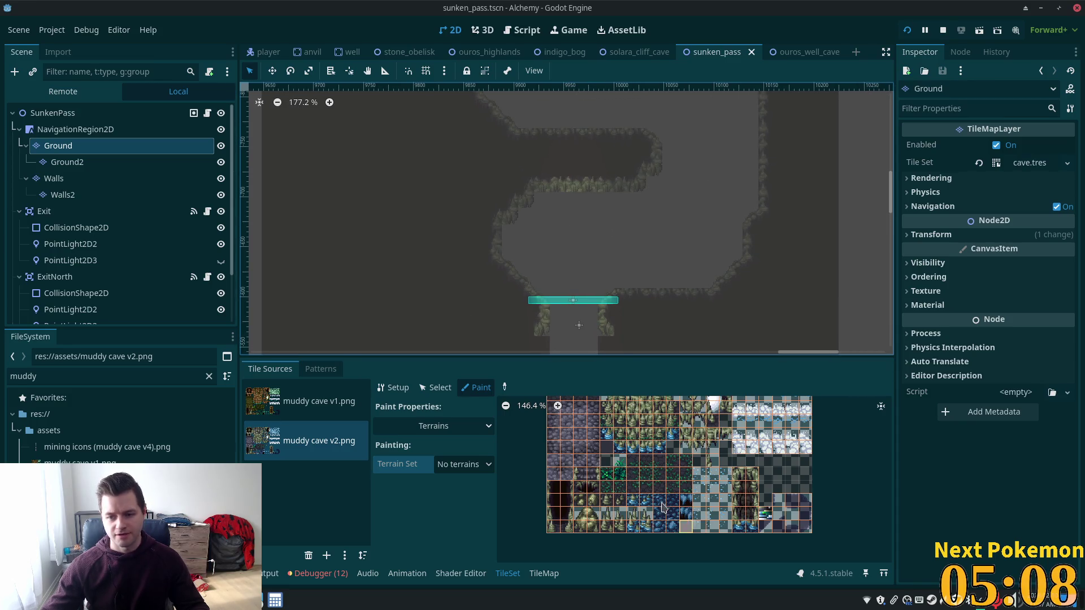
click(658, 501)
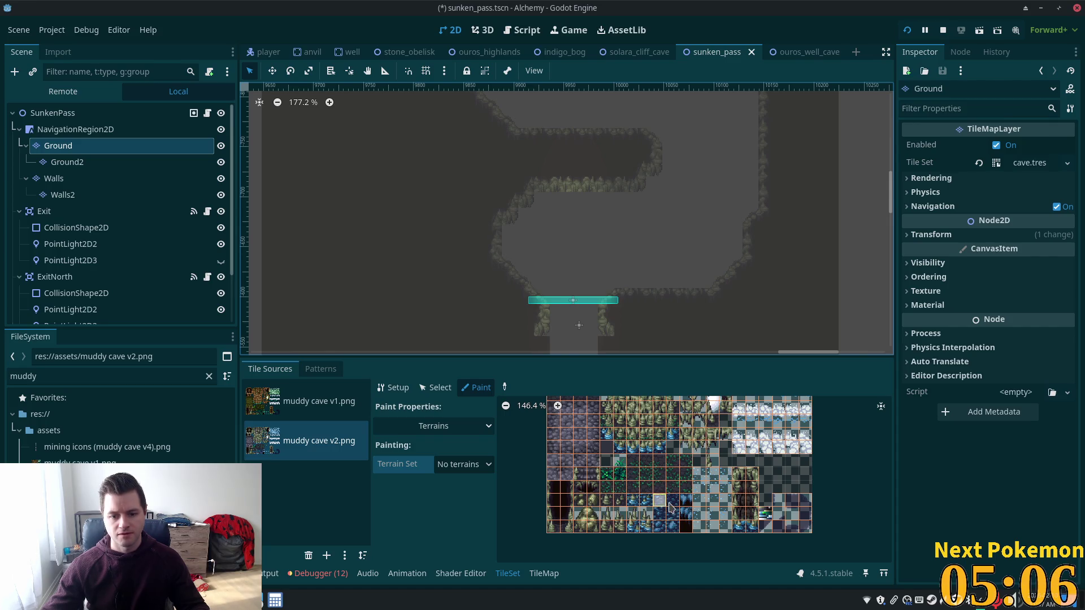
scroll(670, 507, up, 4)
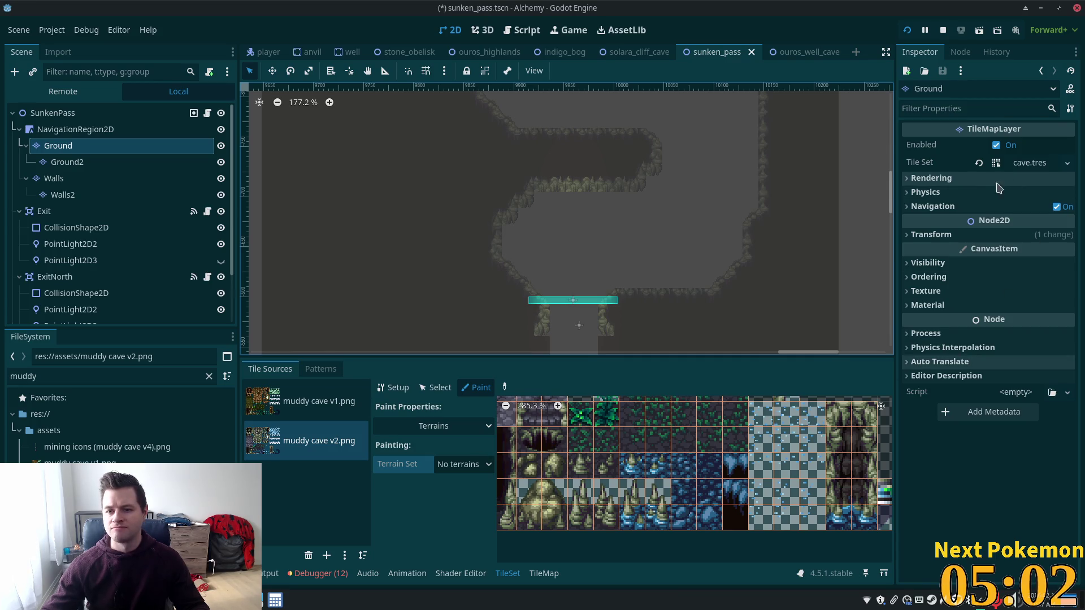
click(1024, 164)
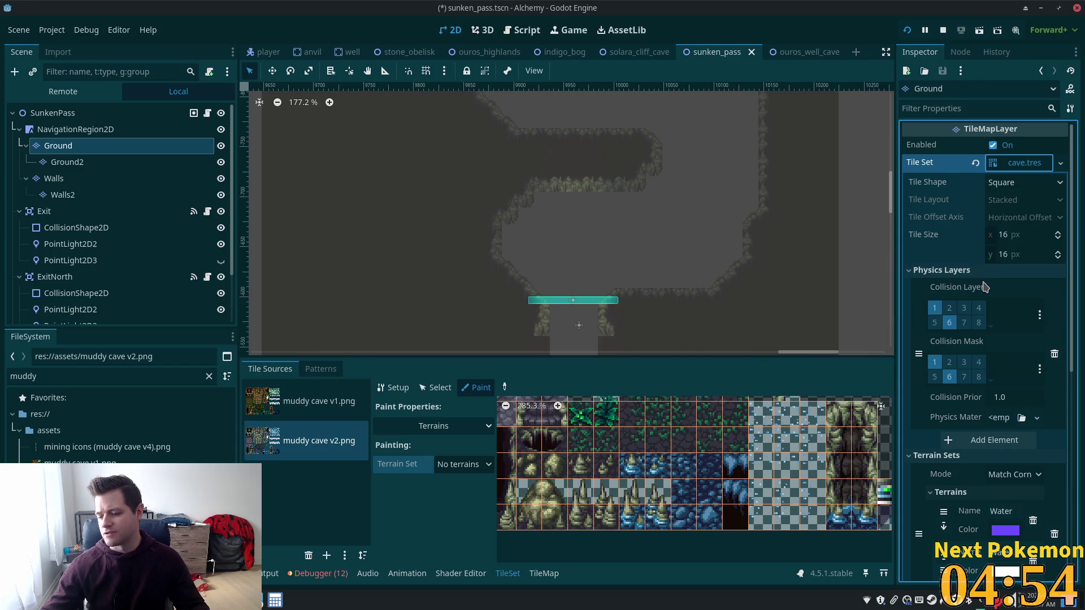
click(998, 239)
key(Tab)
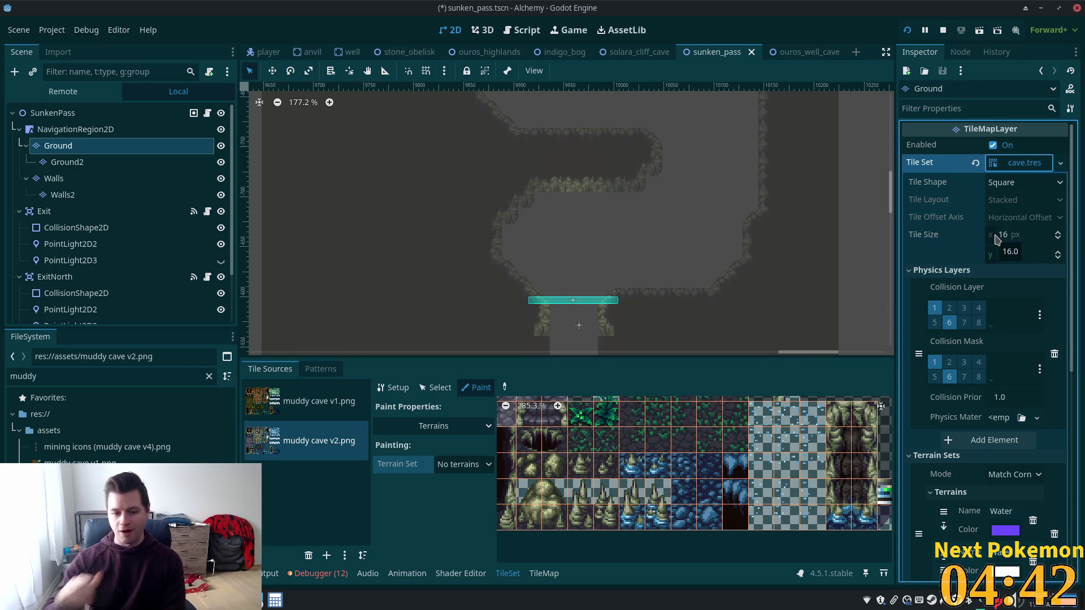
key(Return)
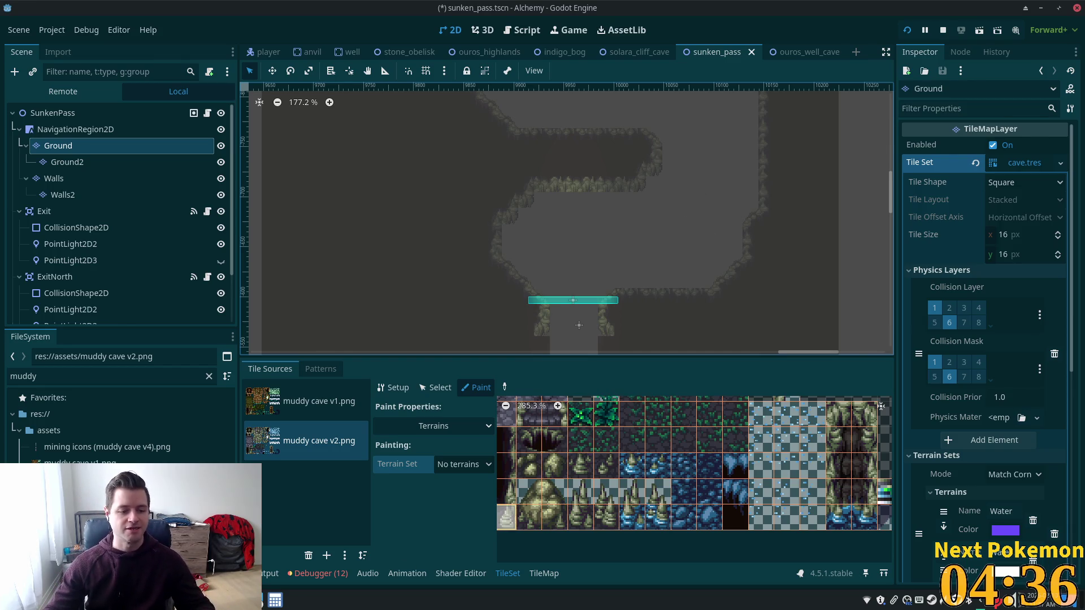
key(super)
Launch Steam and open ARK: Survival Evolved by searching the library for 'ark'.
text(stea)
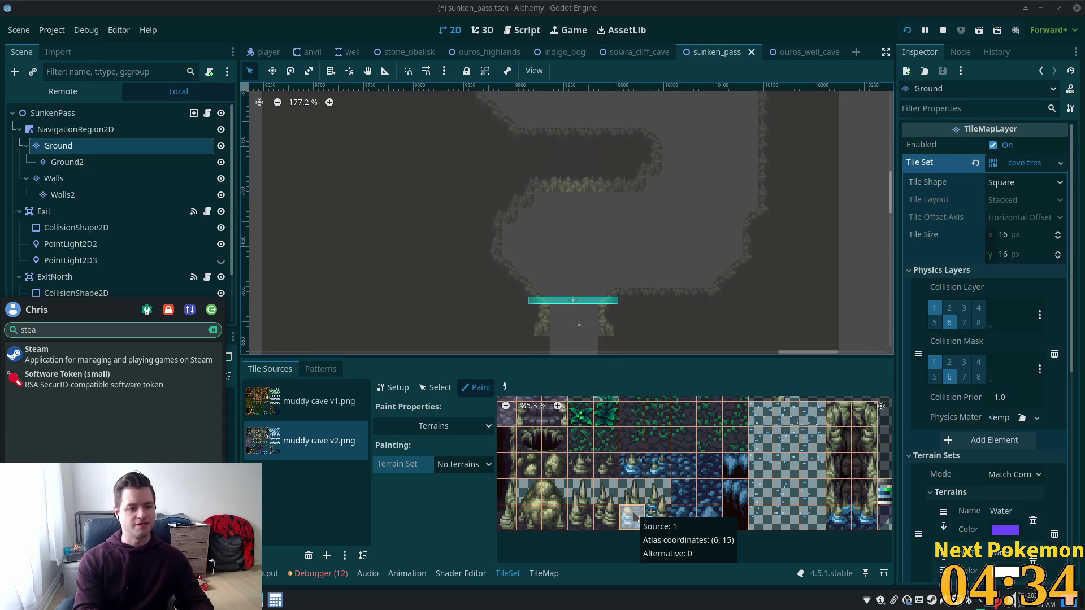
click(109, 355)
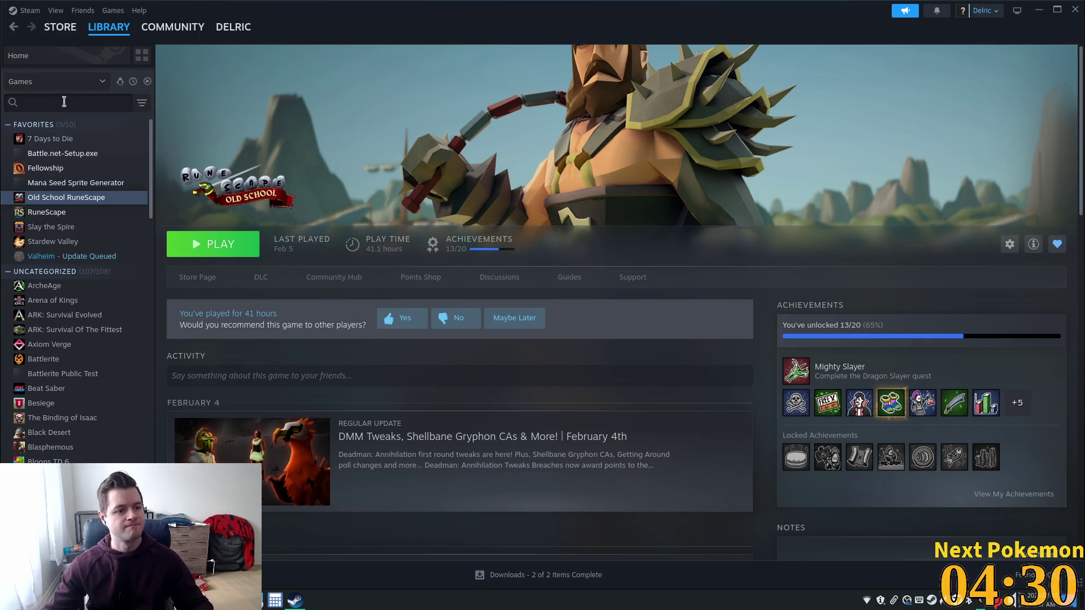
click(57, 83)
click(112, 103)
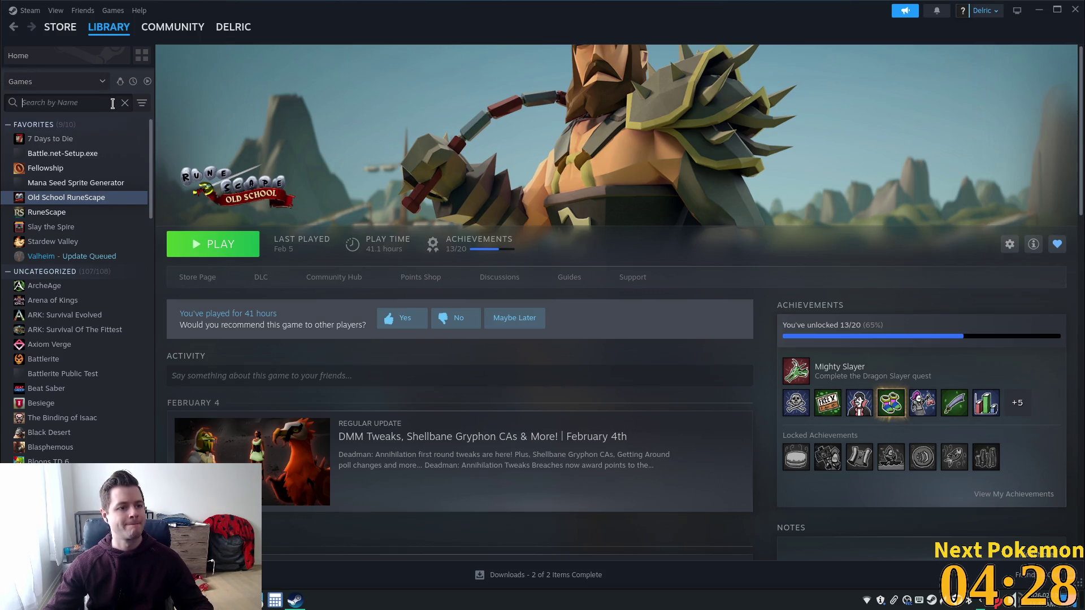
text(ark)
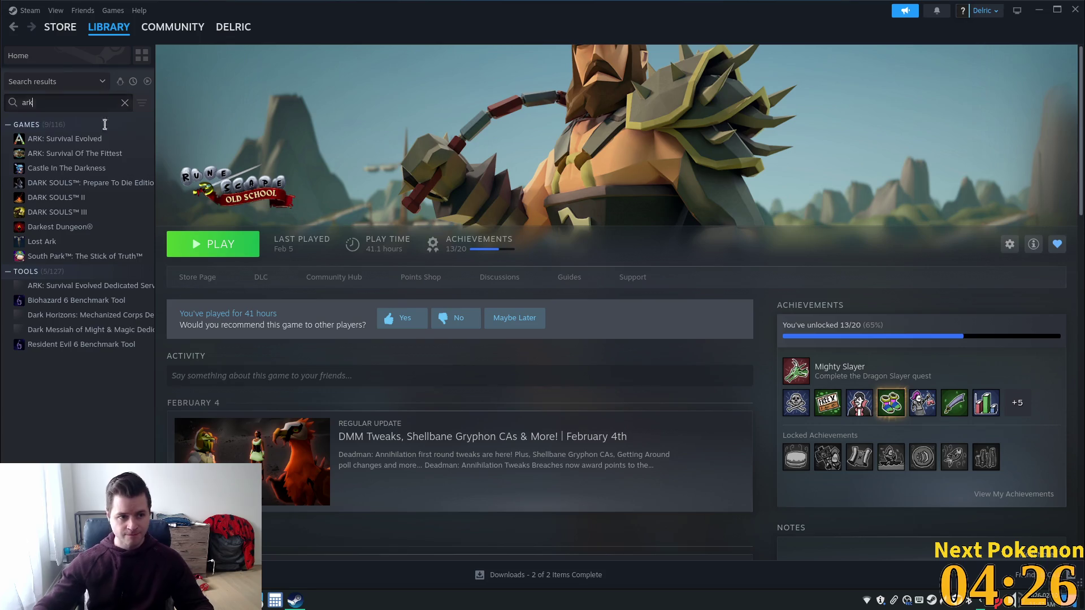
click(65, 139)
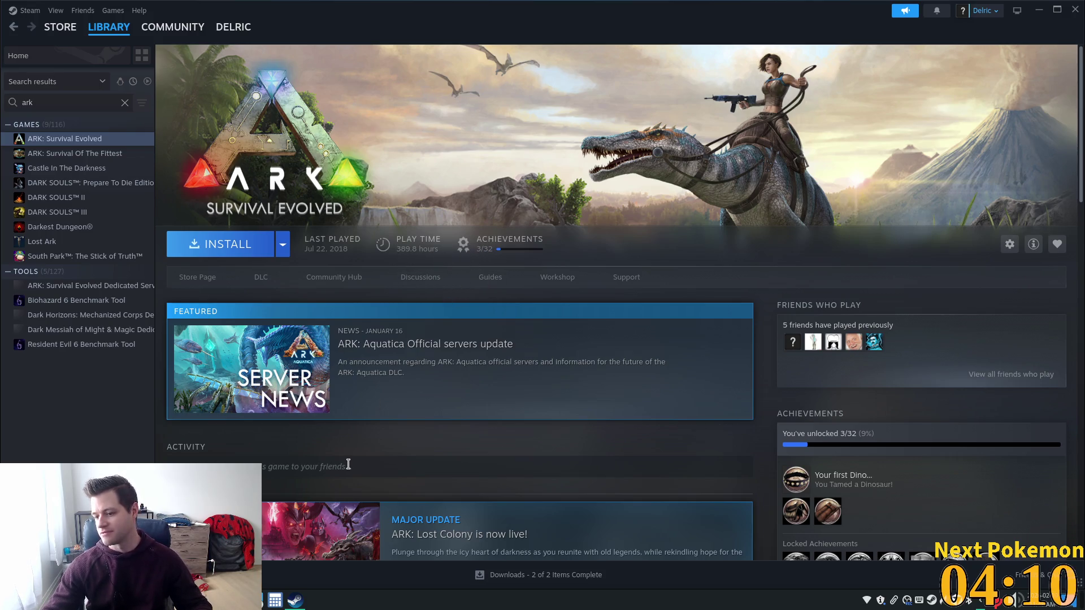
Compute 400/24 in Galculator (16.6666666667), then go back to Steam's ARK page.
click(275, 601)
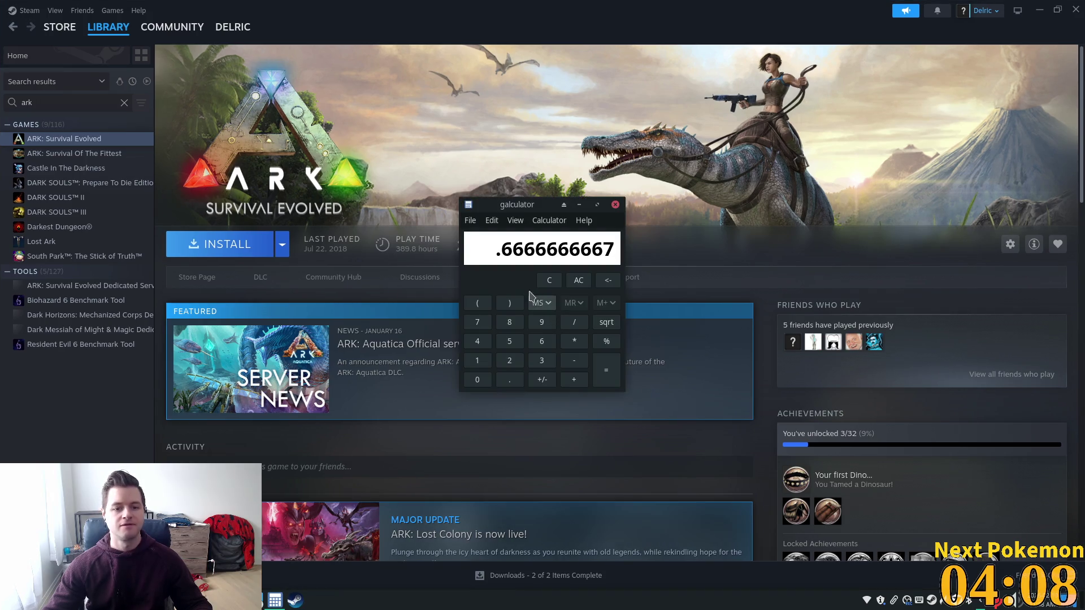
click(548, 280)
text(400/24)
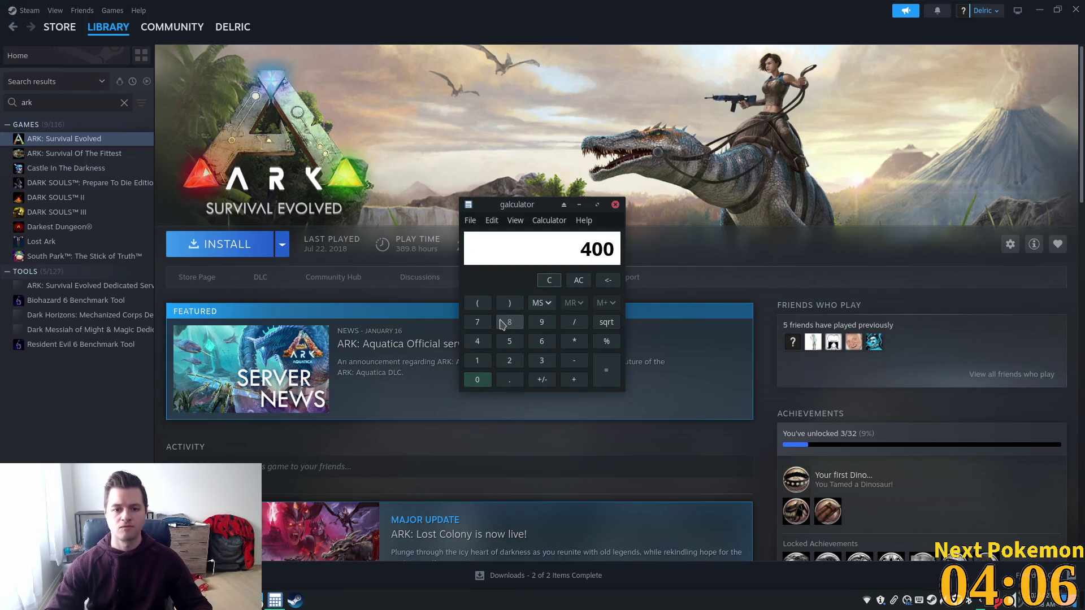
key(Return)
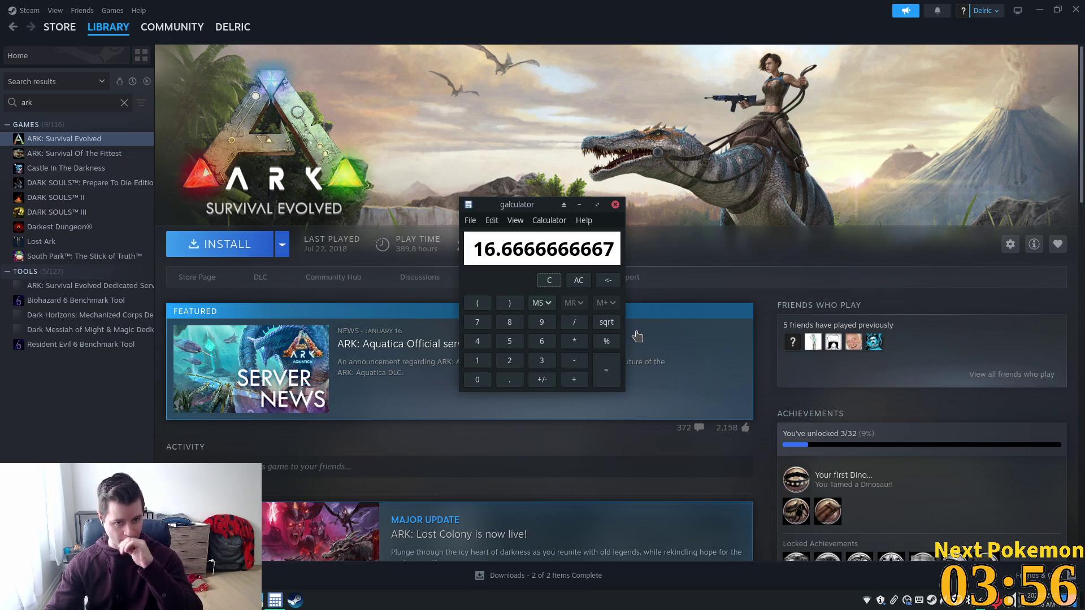
click(402, 274)
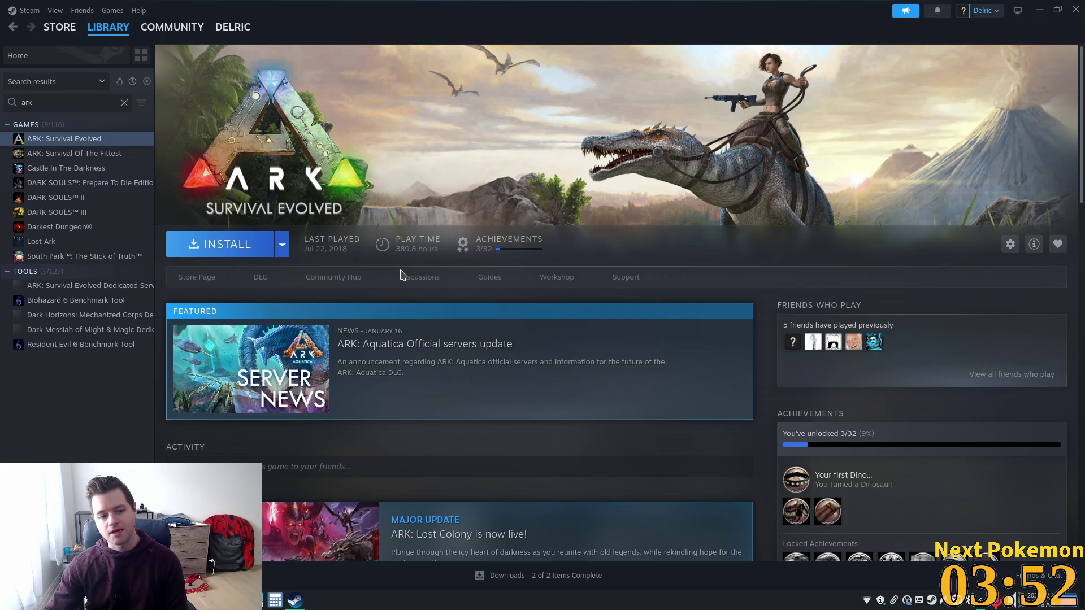